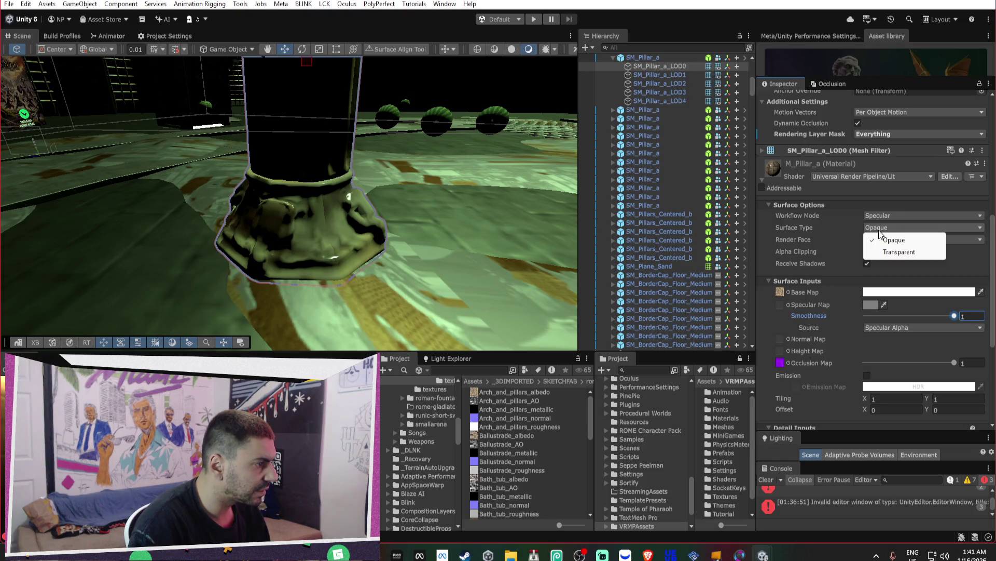
# - Reset SM_Pillar_a_LOD0's Mesh Renderer Rendering Layer Mask from Everything to Default
pyautogui.moveTo(441, 208)
pyautogui.mouseDown()
pyautogui.moveTo(519, 198)
pyautogui.moveTo(183, 158)
pyautogui.mouseUp()
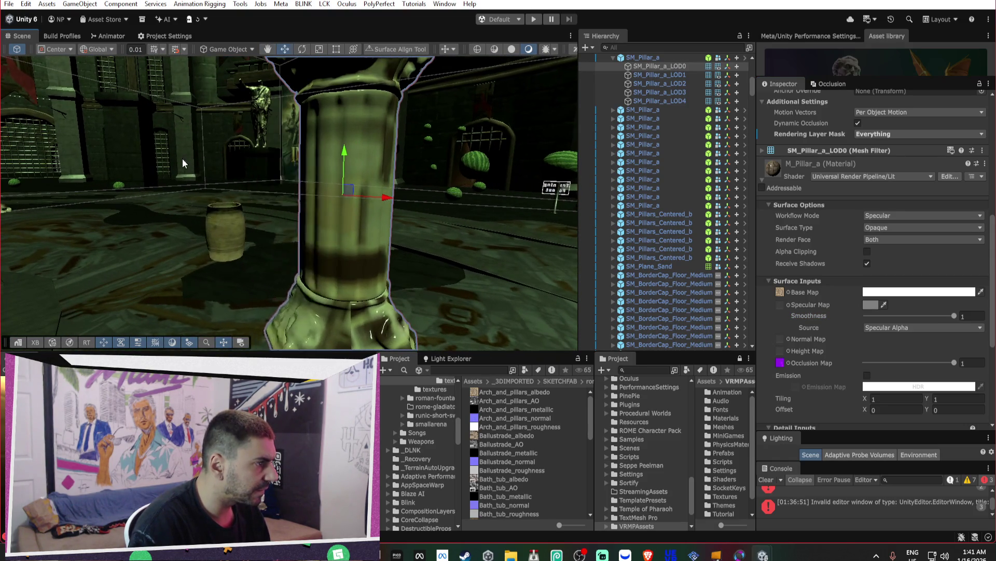
pyautogui.rightClick(183, 158)
pyautogui.click(841, 206)
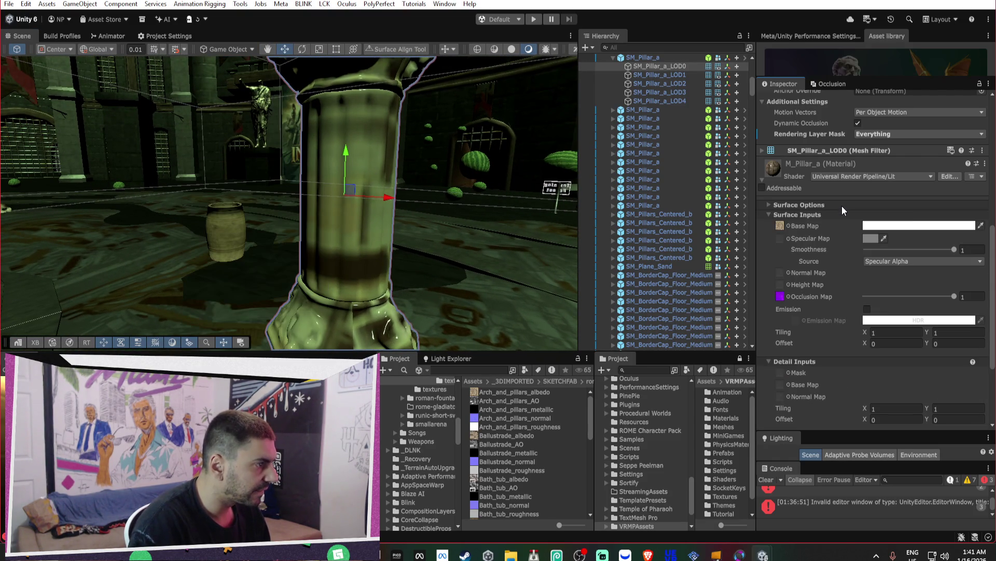
pyautogui.scroll(5, 844, 212)
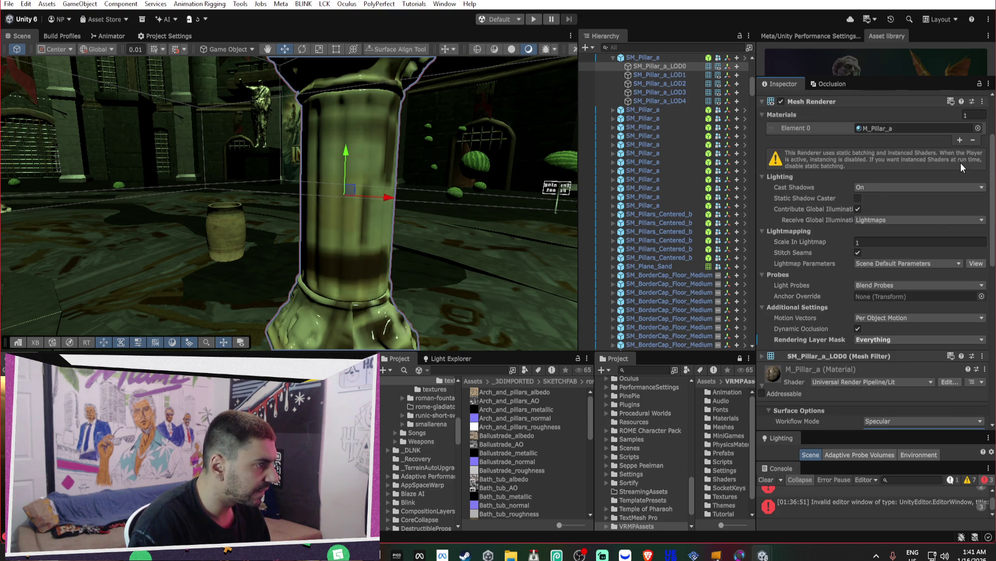
pyautogui.click(882, 338)
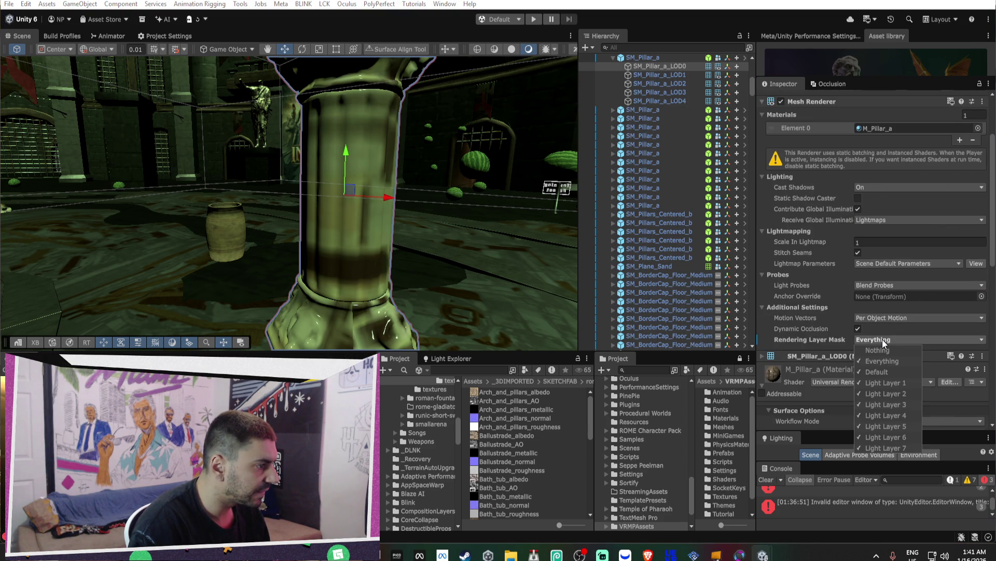
pyautogui.rightClick(781, 337)
pyautogui.click(818, 378)
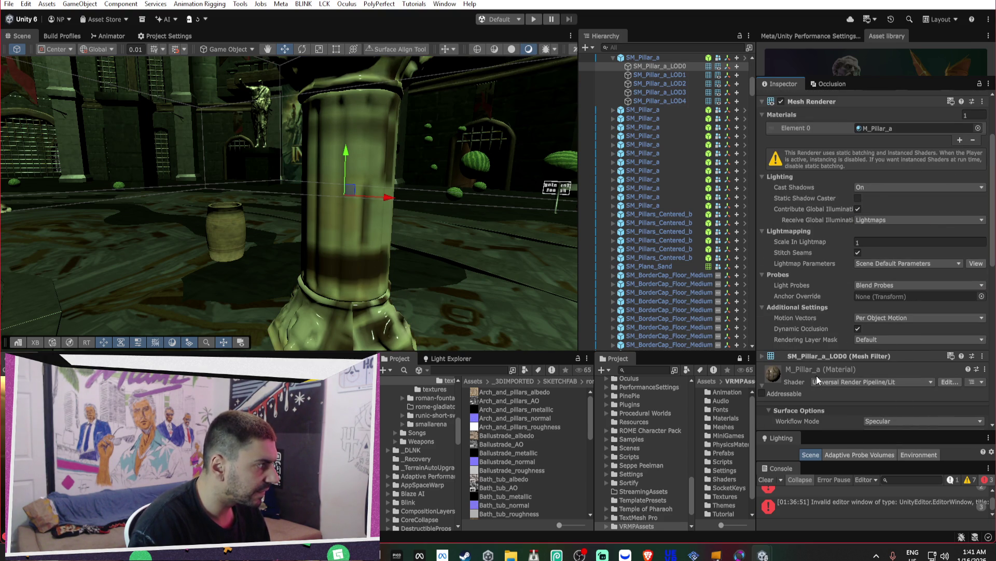
pyautogui.moveTo(447, 236); pyautogui.dragTo(370, 198)
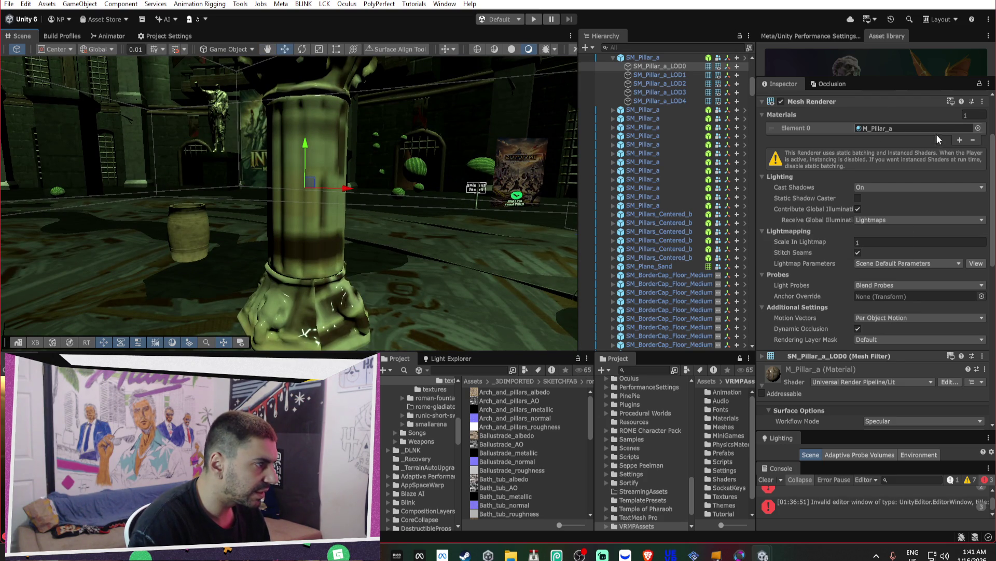
pyautogui.click(978, 129)
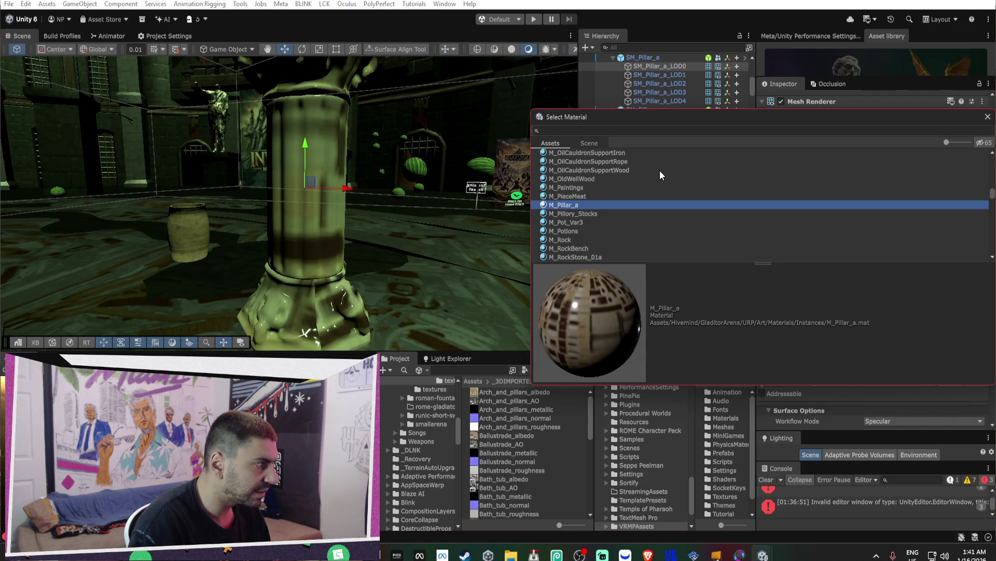
pyautogui.click(655, 130)
pyautogui.write('pl')
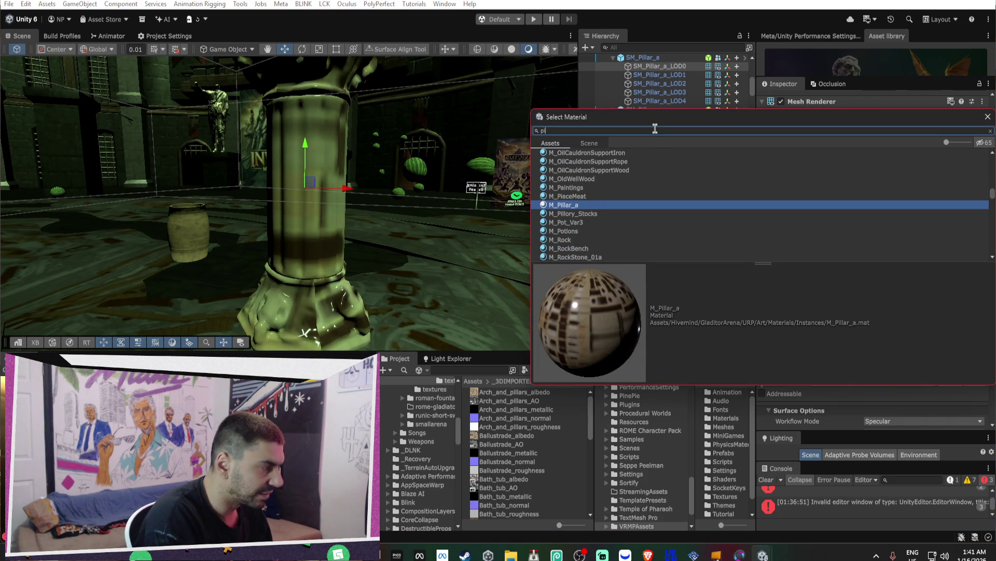
pyautogui.write('ll')
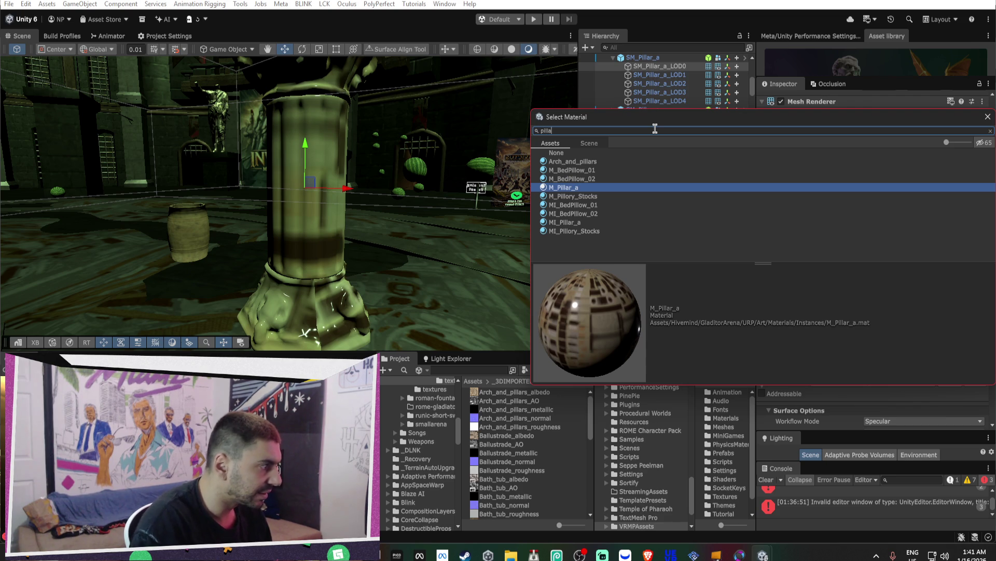
pyautogui.write('a')
pyautogui.click(596, 180)
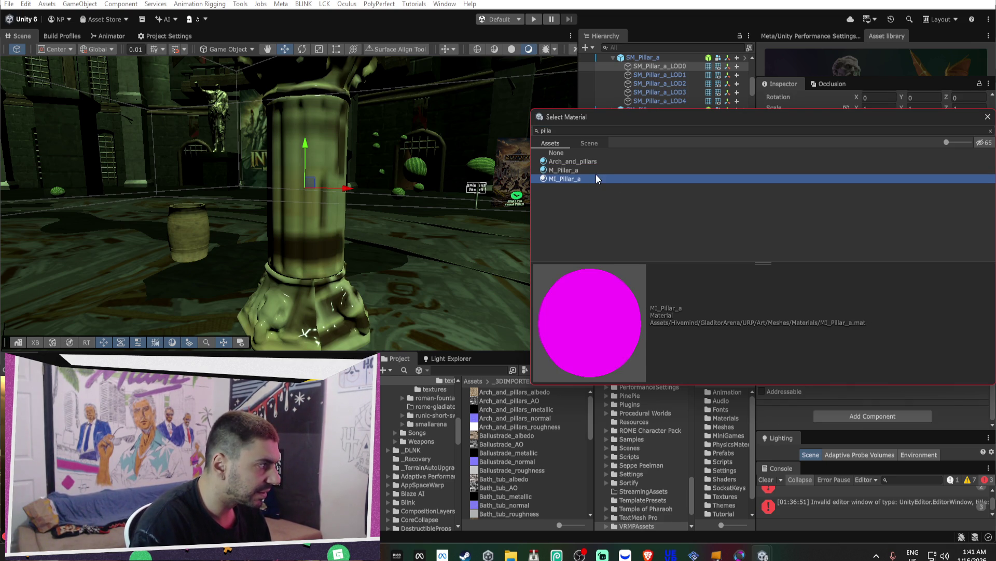
pyautogui.click(598, 161)
pyautogui.click(594, 167)
pyautogui.doubleClick(594, 166)
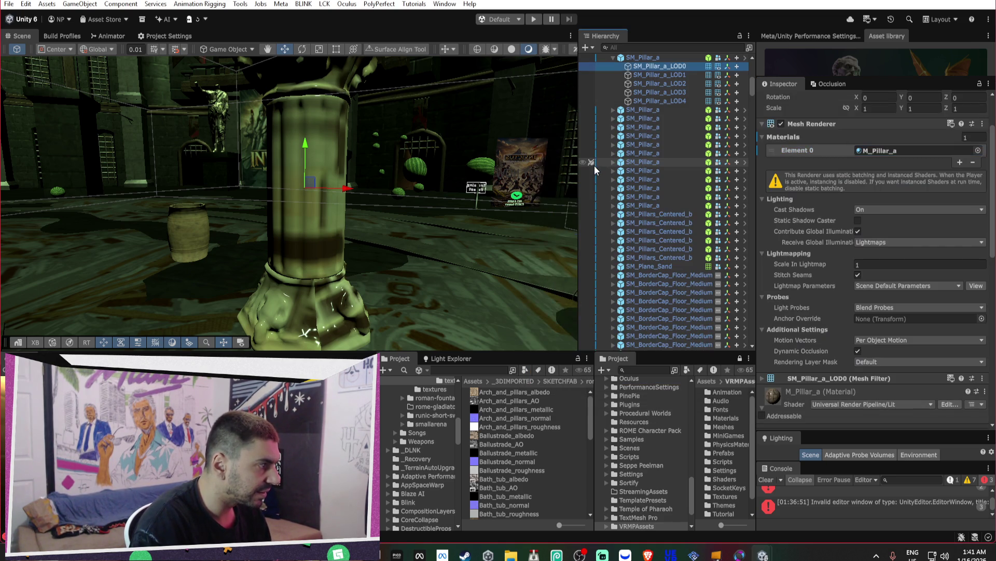
pyautogui.rightClick(841, 153)
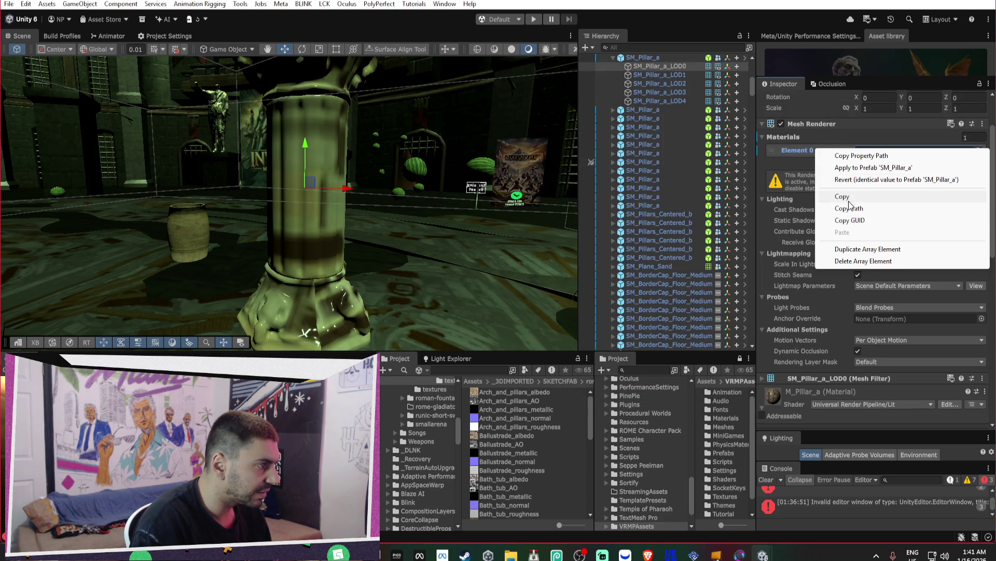
pyautogui.click(841, 180)
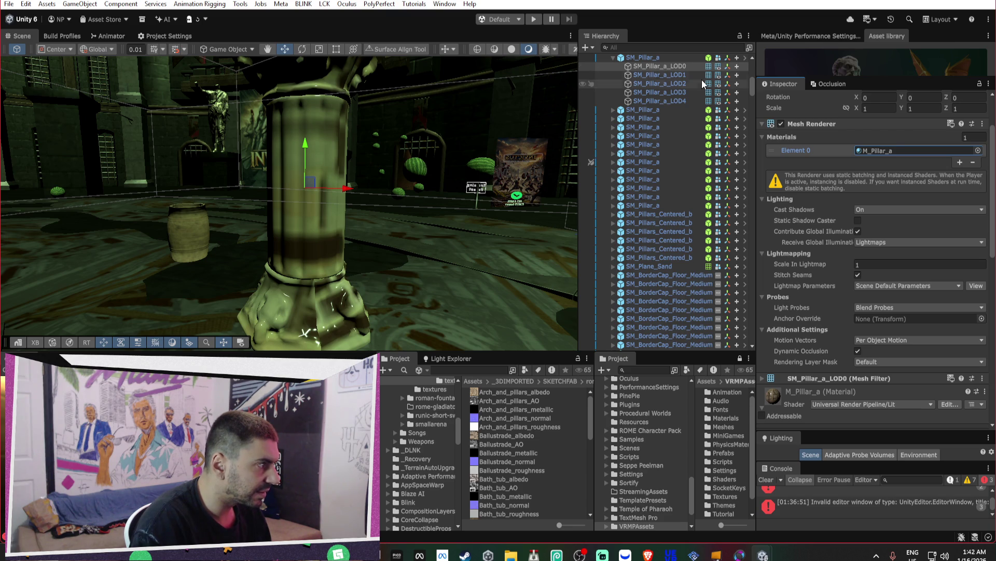
pyautogui.click(653, 75)
pyautogui.click(655, 83)
pyautogui.click(656, 92)
pyautogui.click(656, 100)
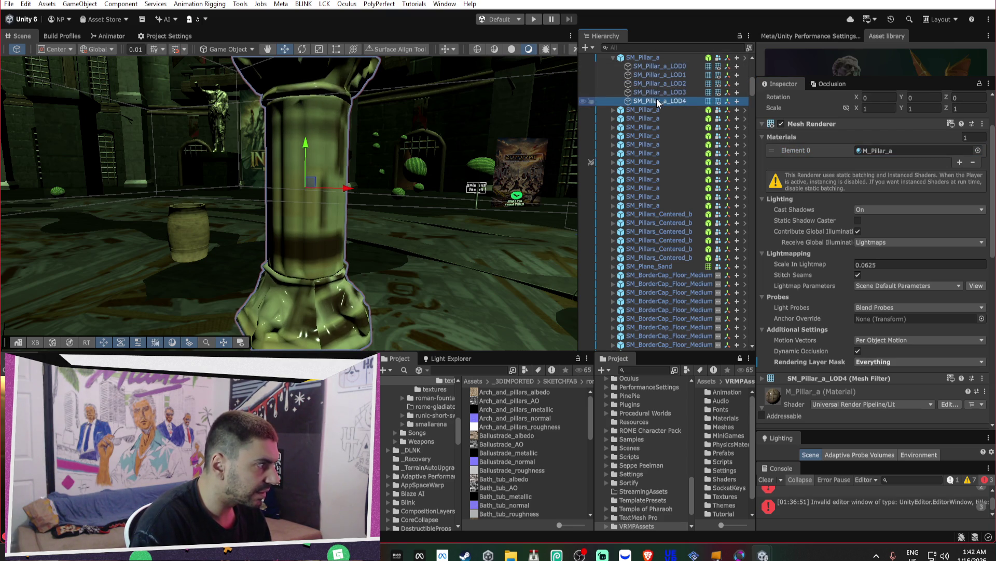
pyautogui.click(657, 66)
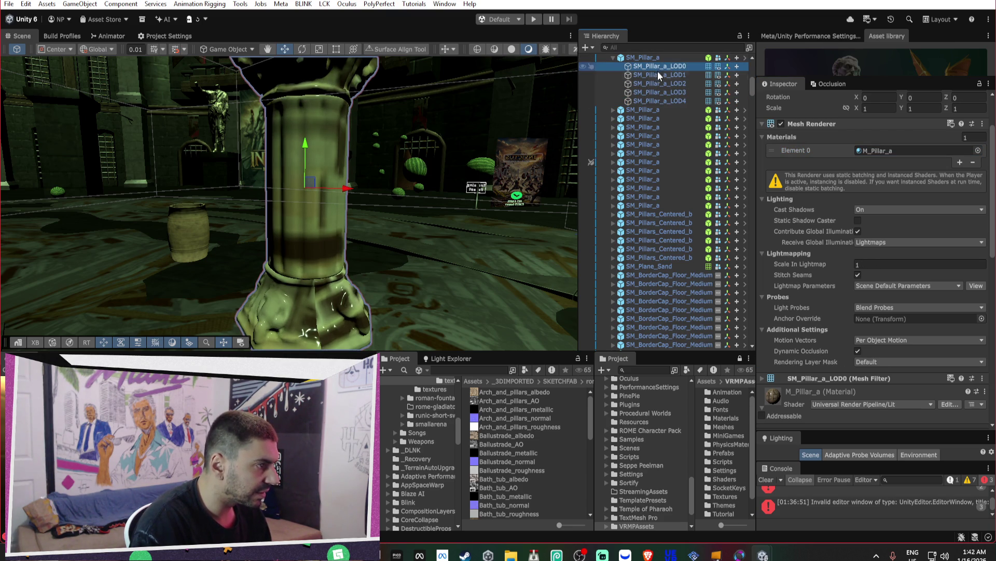
pyautogui.click(657, 74)
pyautogui.click(659, 83)
pyautogui.click(659, 92)
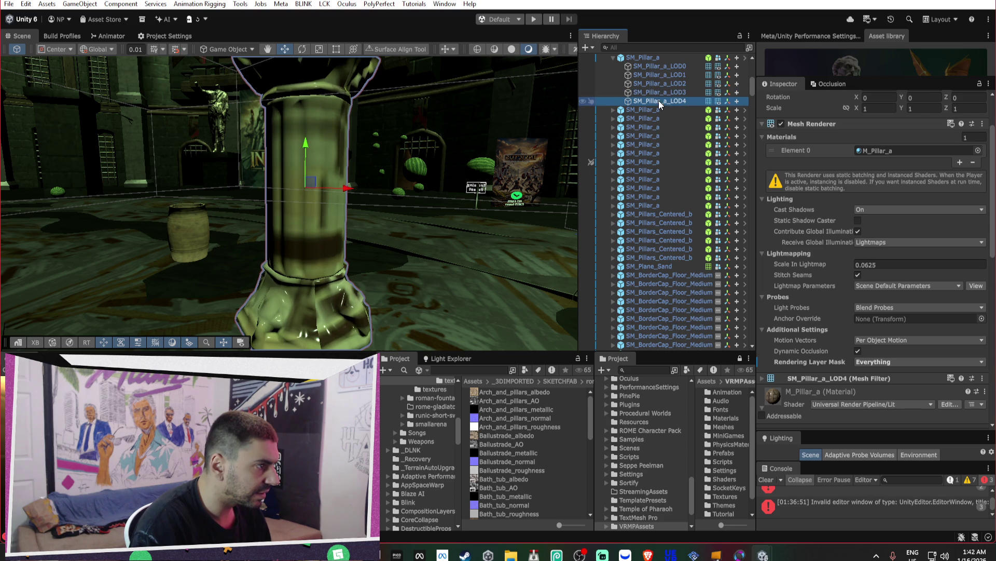
pyautogui.click(660, 83)
pyautogui.click(661, 75)
pyautogui.click(662, 68)
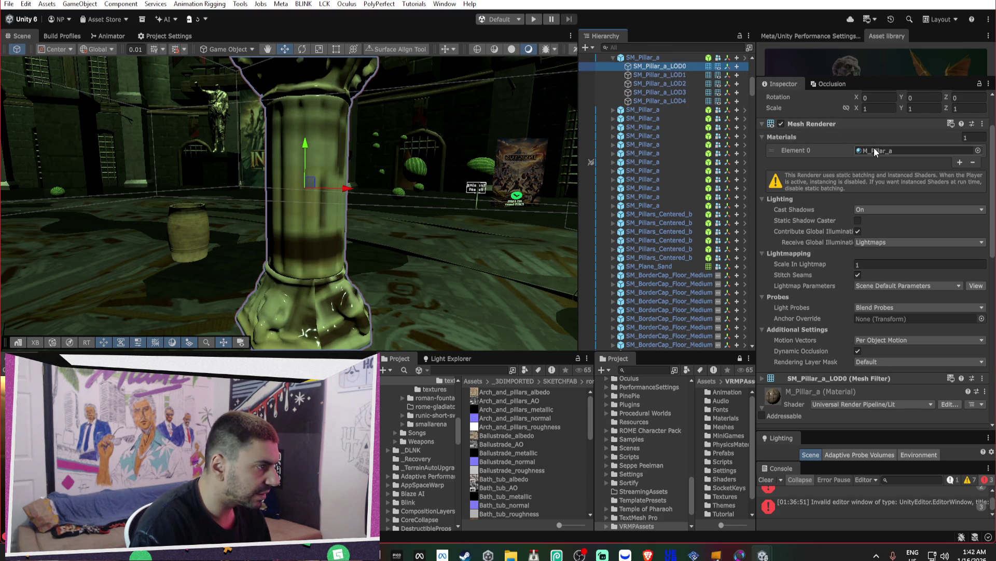
pyautogui.moveTo(394, 135); pyautogui.dragTo(436, 129)
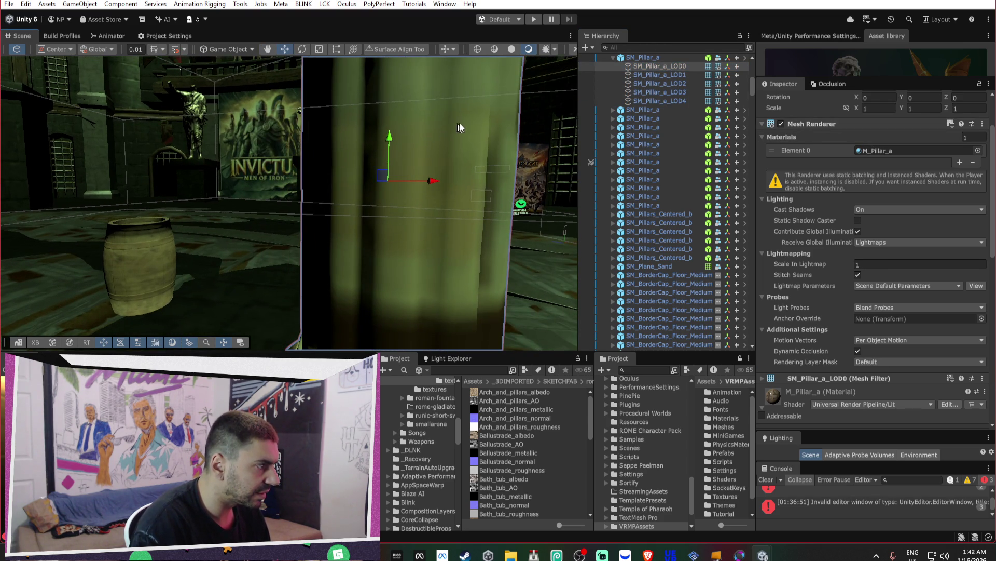
# - Lower SM_Pillar_a's LOD 0 transition to about 58% and check the LOD0 renderer
pyautogui.click(678, 57)
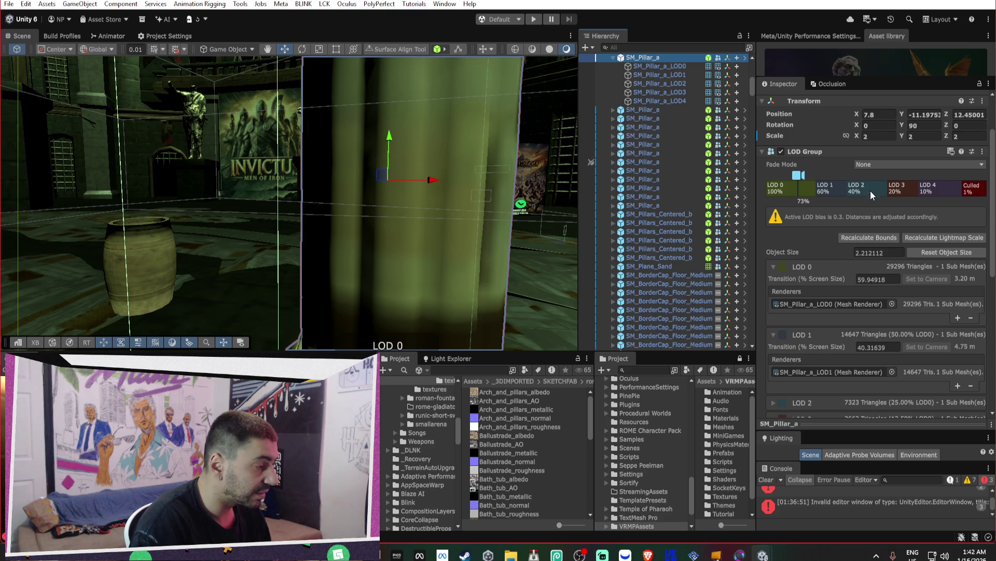
pyautogui.moveTo(815, 188)
pyautogui.mouseDown()
pyautogui.moveTo(778, 189)
pyautogui.moveTo(818, 189)
pyautogui.mouseUp()
pyautogui.click(846, 305)
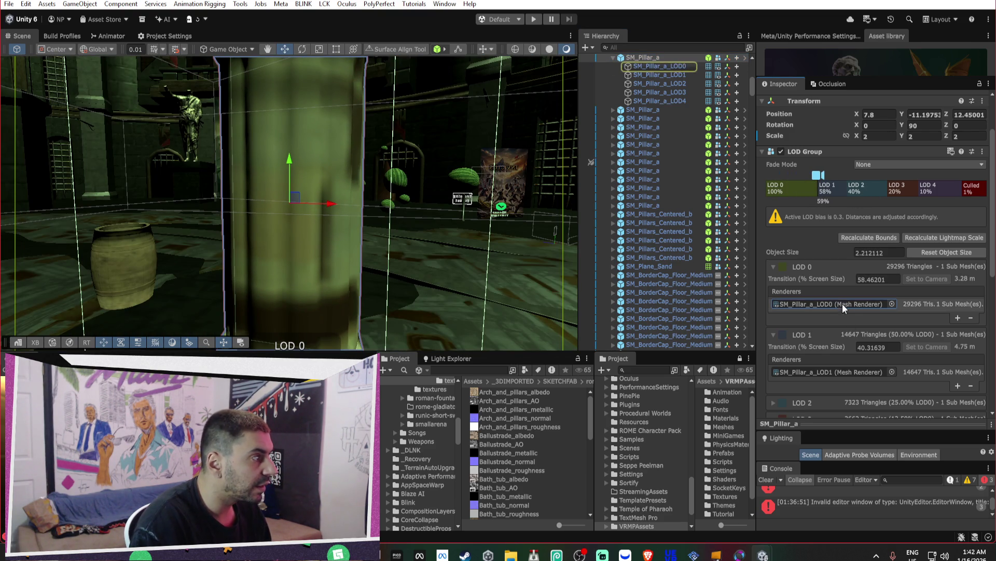
pyautogui.click(677, 66)
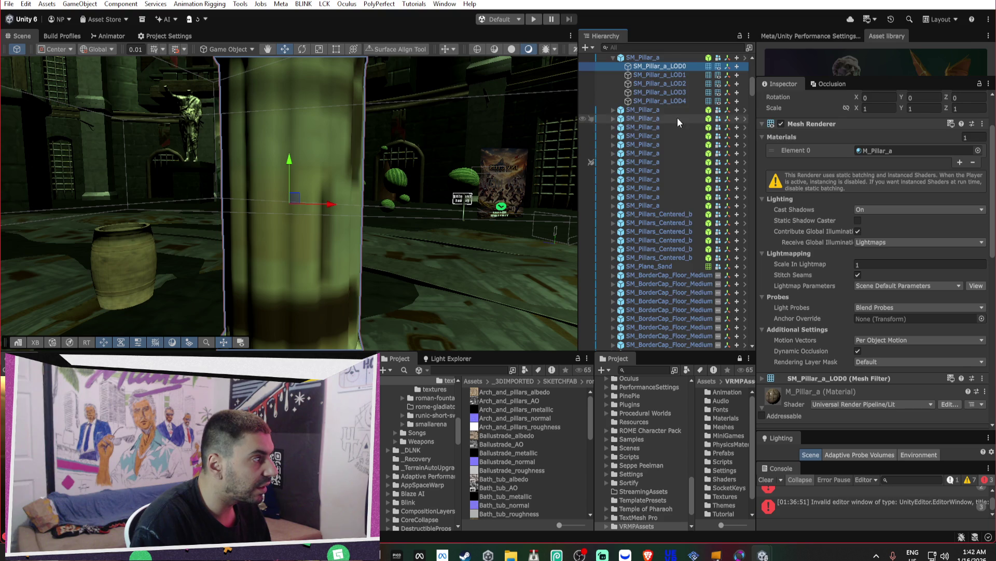
pyautogui.scroll(3, 678, 117)
# - Ping the SM_Pillar_a prefab asset in the Project window and open it in Prefab Mode
pyautogui.click(690, 122)
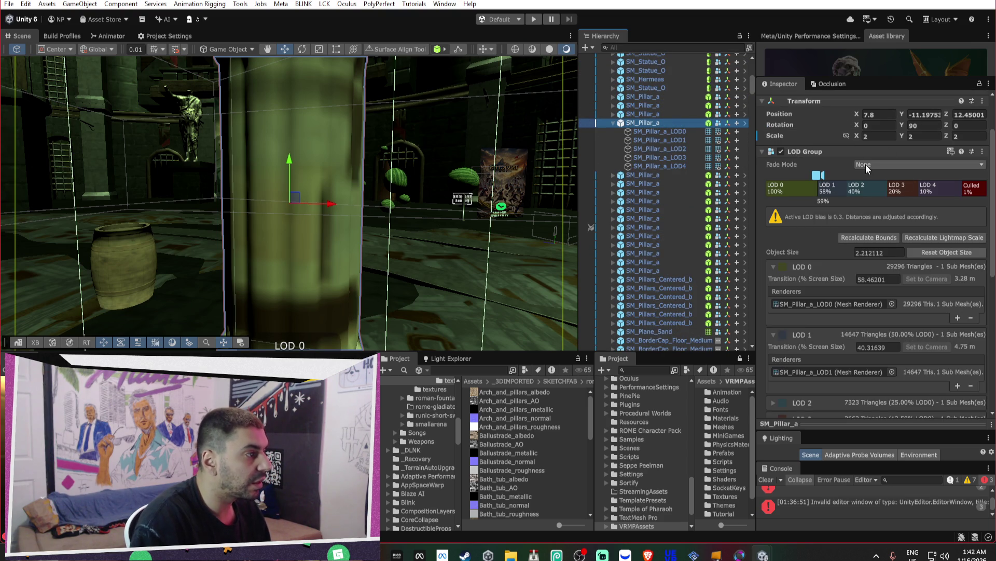
pyautogui.click(851, 134)
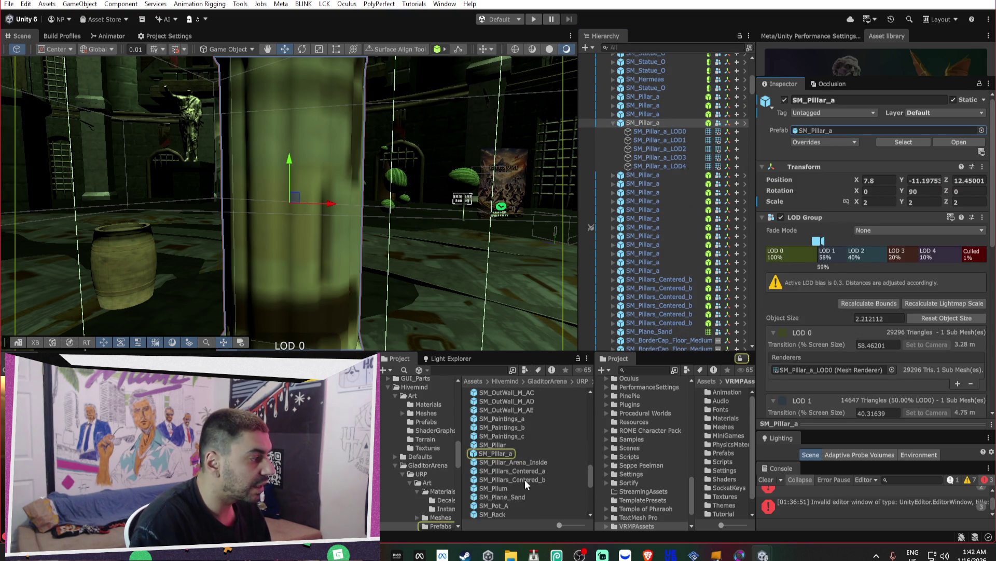
pyautogui.doubleClick(507, 453)
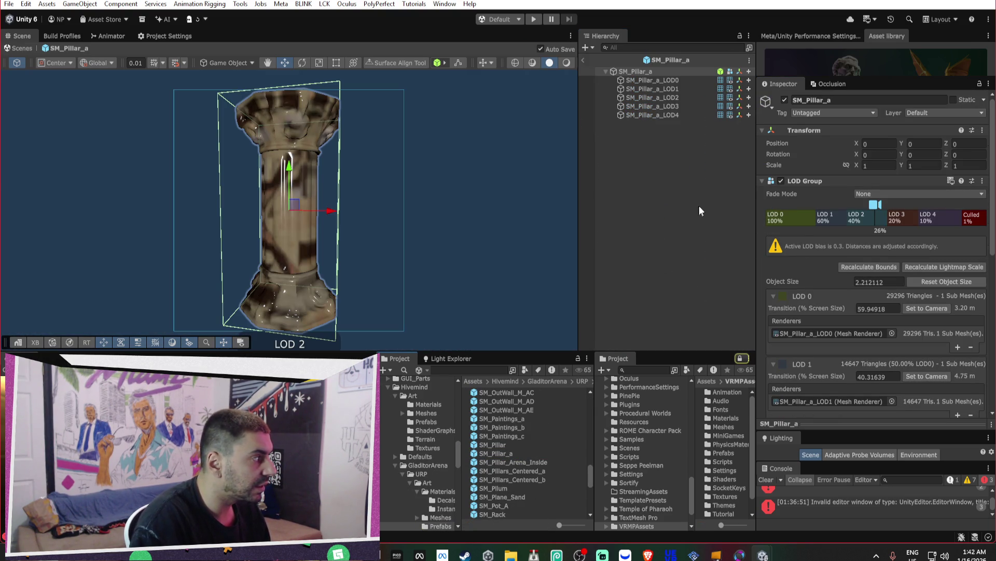
# - Remove two LOD levels and delete the SM_Pillar_a_LOD0 and SM_Pillar_a_LOD1 child objects
pyautogui.rightClick(795, 224)
pyautogui.click(820, 238)
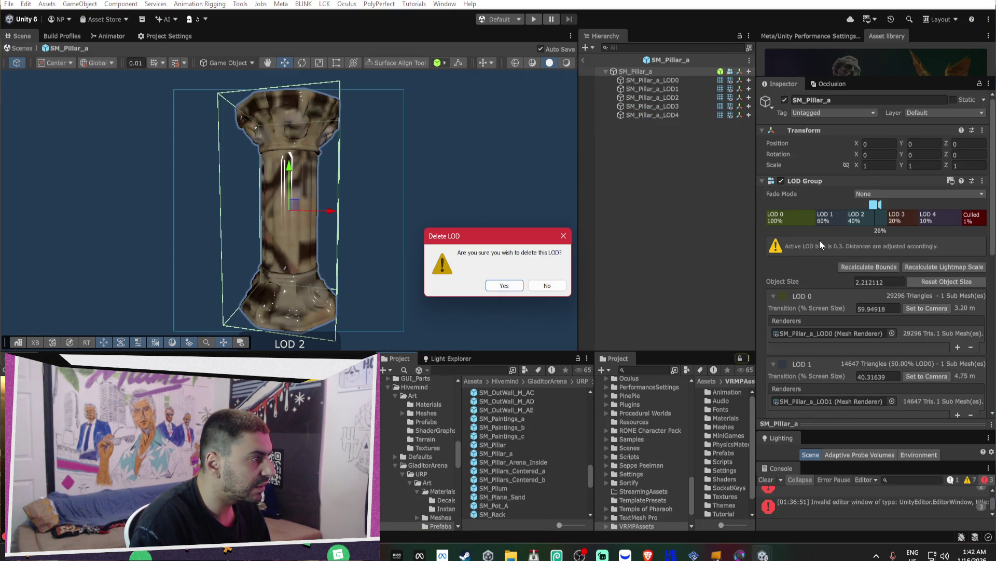
pyautogui.click(504, 286)
pyautogui.click(674, 81)
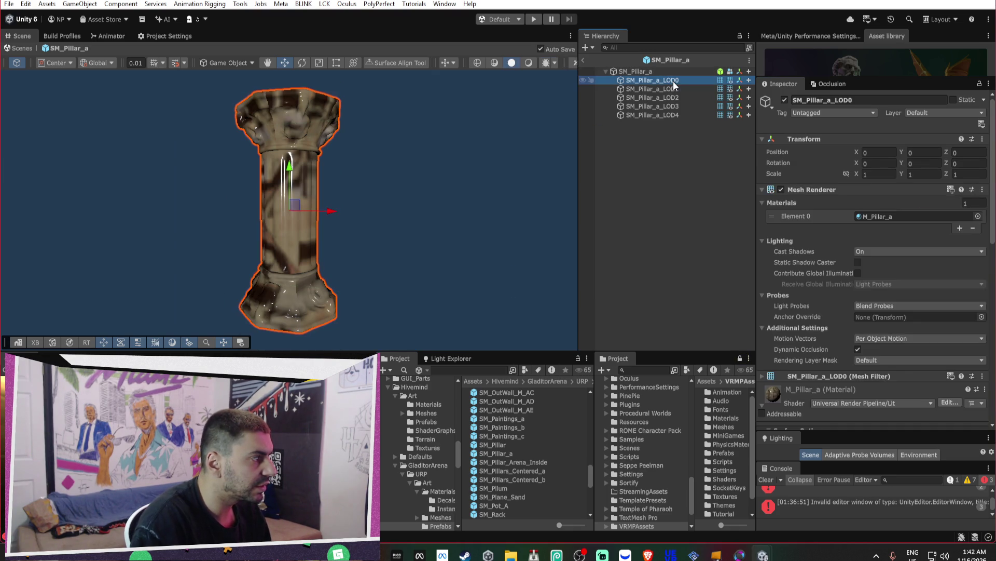
pyautogui.press('Delete')
pyautogui.click(673, 81)
pyautogui.press('Delete')
pyautogui.click(655, 73)
pyautogui.rightClick(830, 218)
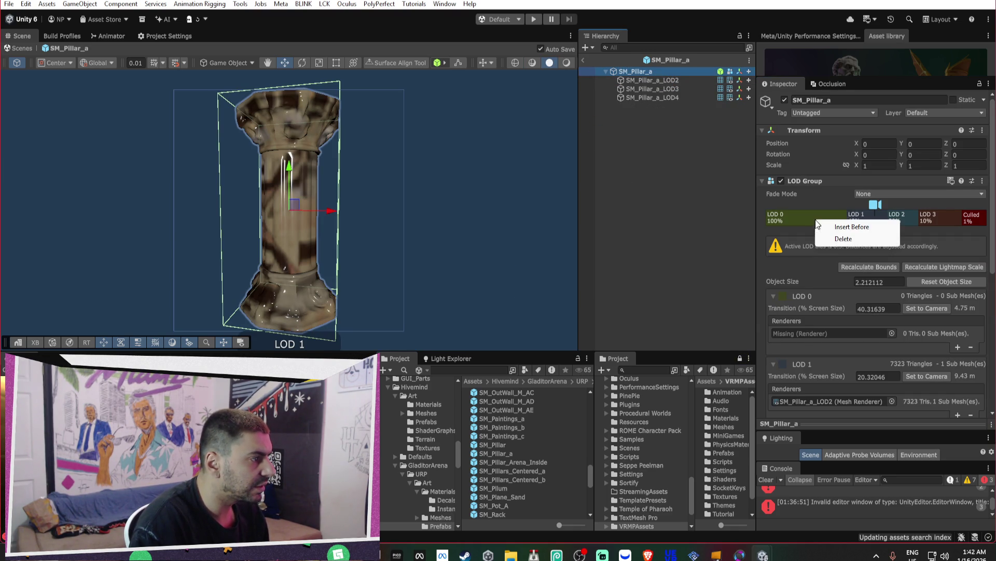
pyautogui.click(830, 237)
pyautogui.press('Return')
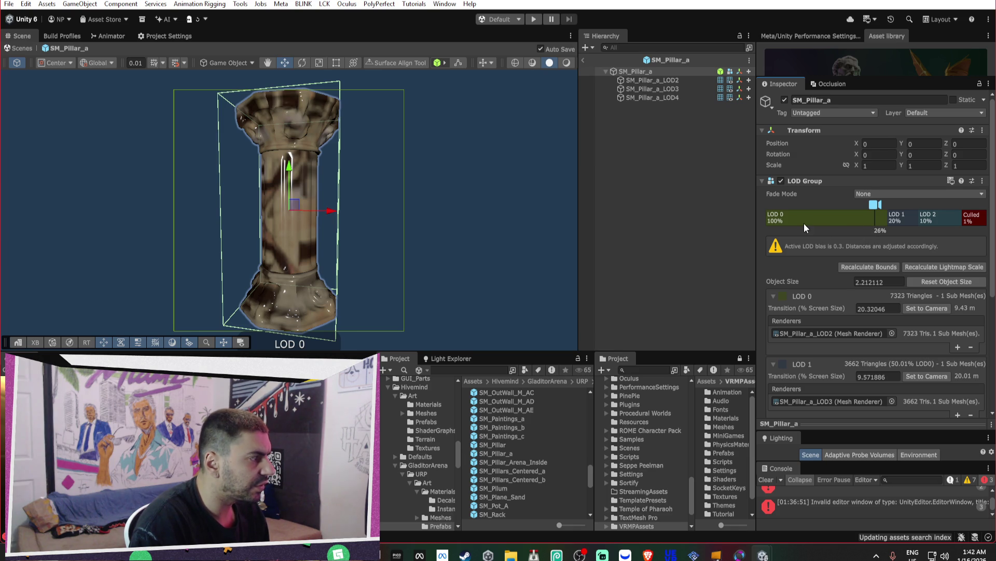
# - Delete SM_Pillar_a_LOD2 and remove the leftover LOD levels, leaving only LOD4
pyautogui.click(668, 79)
pyautogui.press('Delete')
pyautogui.click(672, 72)
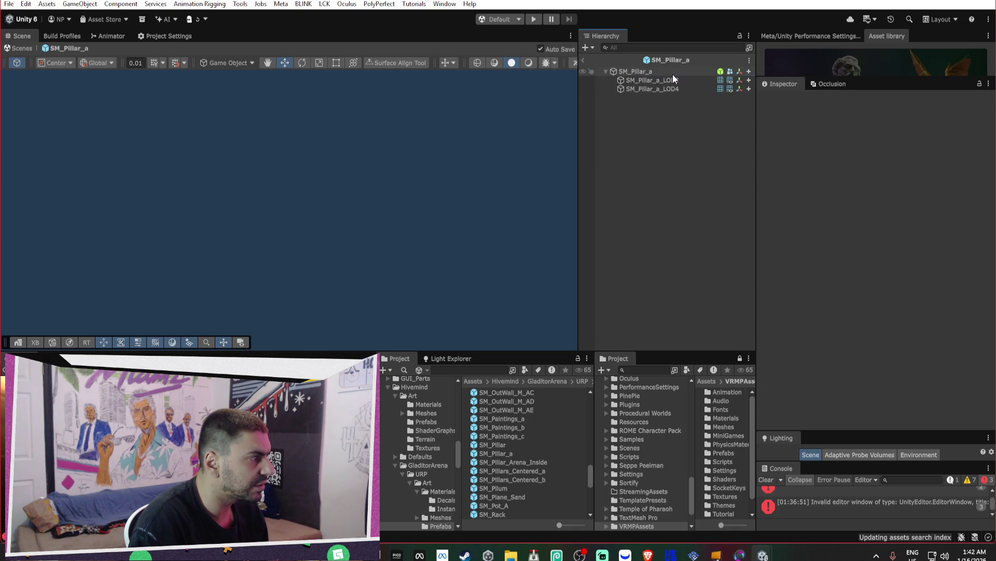
pyautogui.rightClick(838, 219)
pyautogui.click(836, 239)
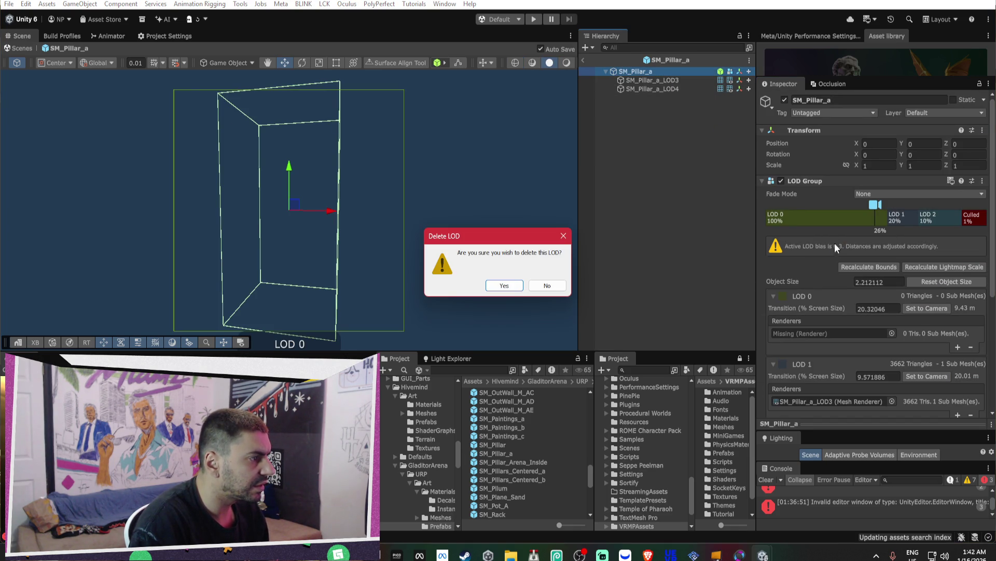
pyautogui.click(503, 286)
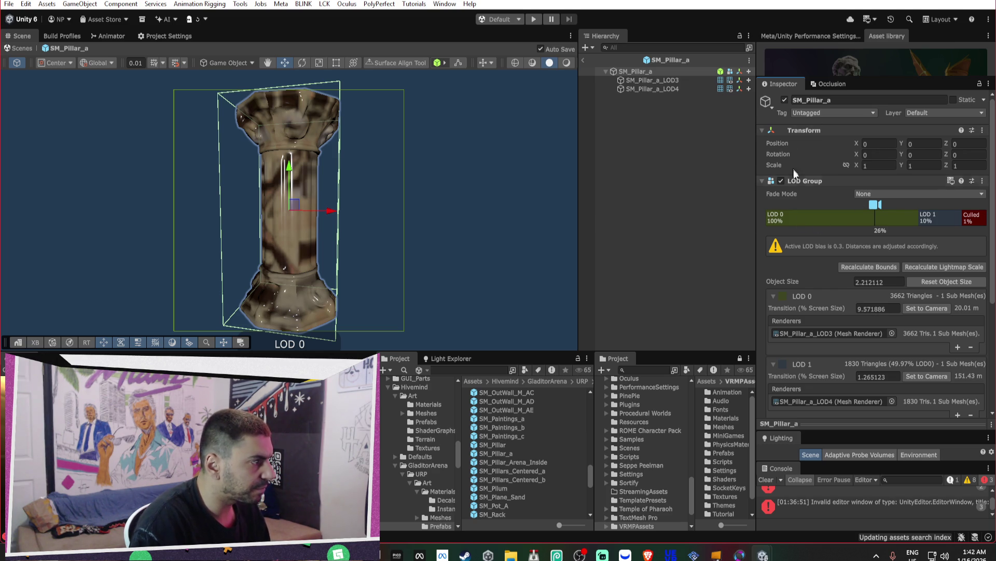
pyautogui.rightClick(814, 223)
pyautogui.click(839, 238)
pyautogui.click(514, 285)
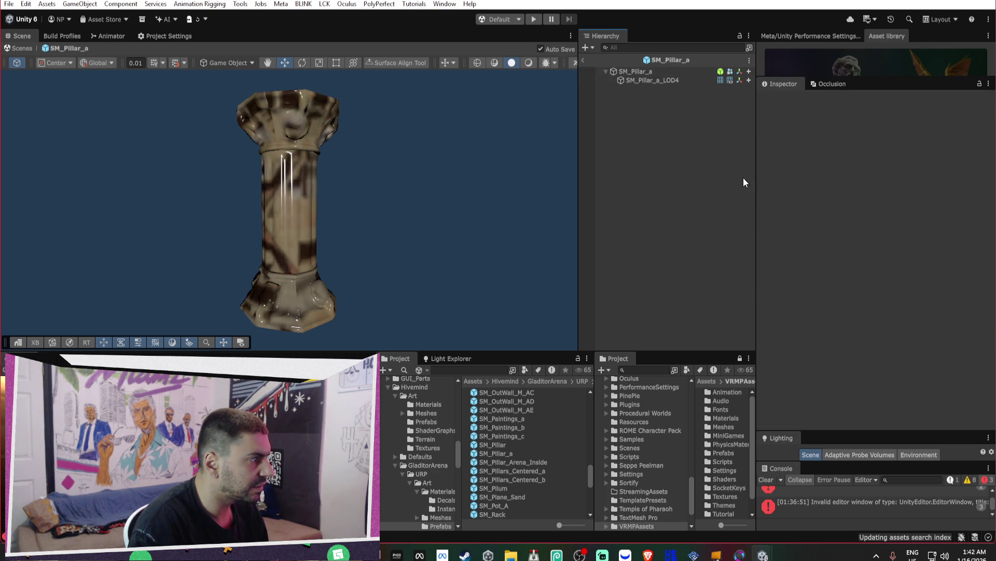
pyautogui.click(663, 74)
# - Set the LOD Group Fade Mode to Cross Fade, cull below about 4%, and return to the arena
pyautogui.click(882, 193)
pyautogui.click(885, 207)
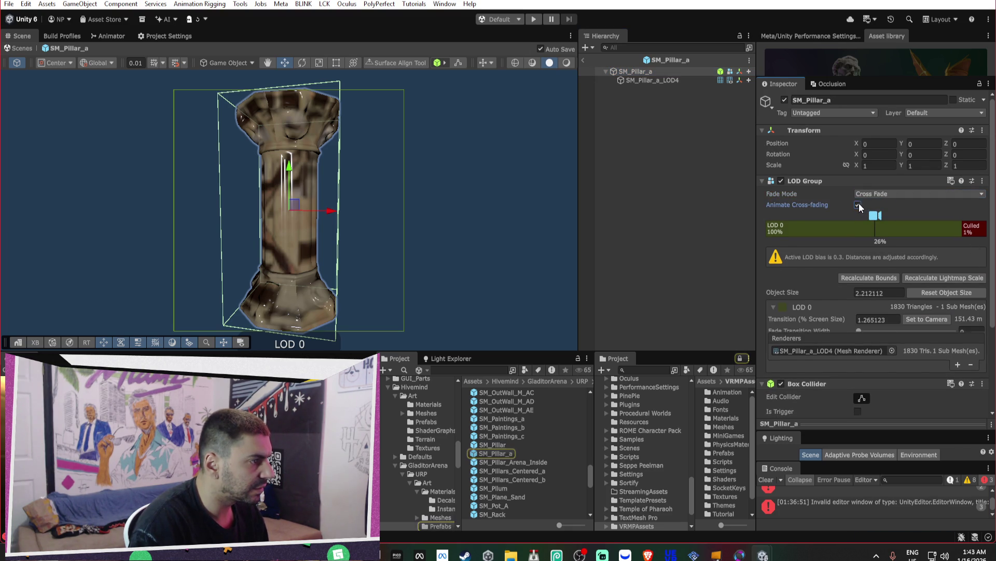
pyautogui.moveTo(876, 215); pyautogui.dragTo(921, 205)
pyautogui.moveTo(962, 233); pyautogui.dragTo(943, 233)
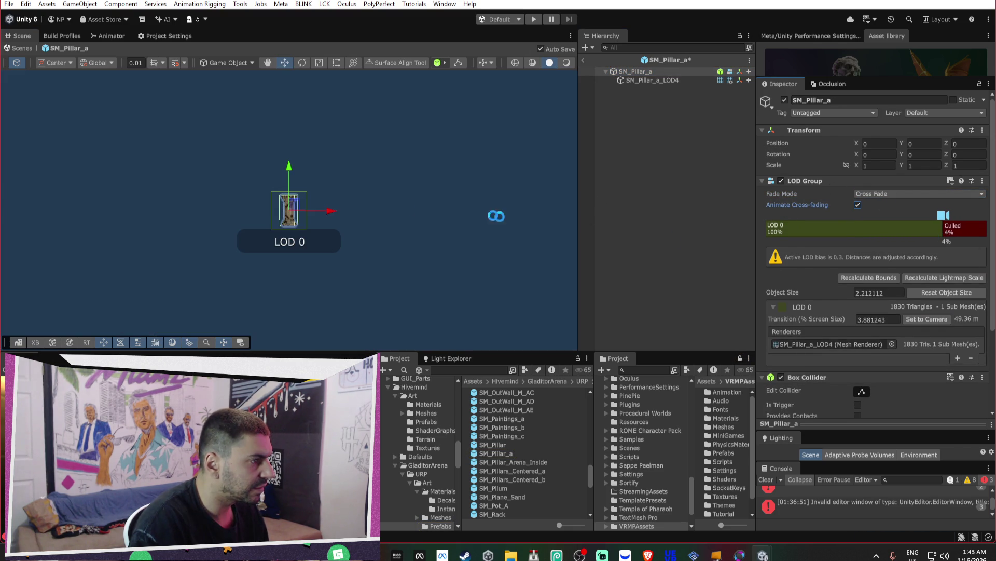
pyautogui.scroll(-1, 397, 217)
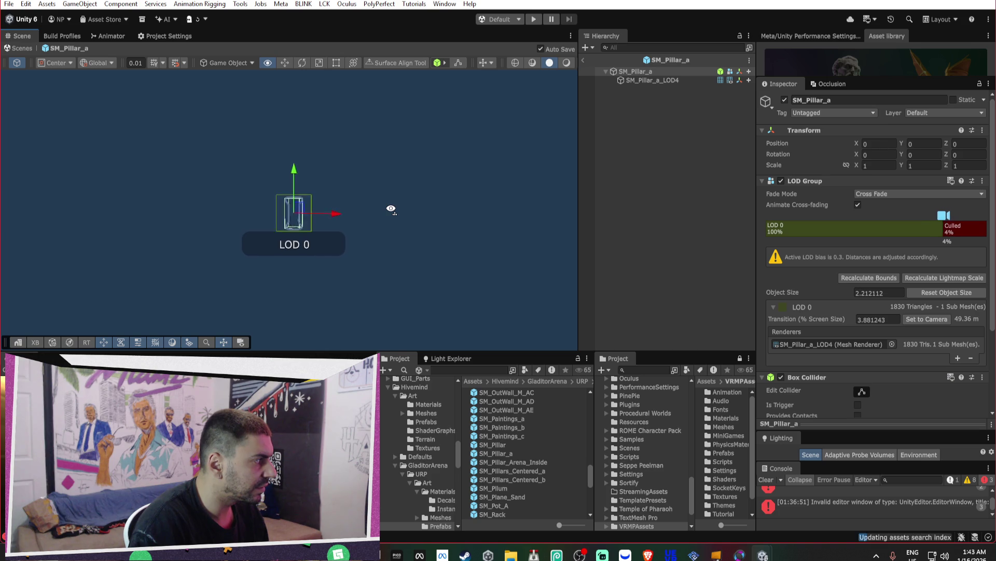
pyautogui.scroll(2, 415, 205)
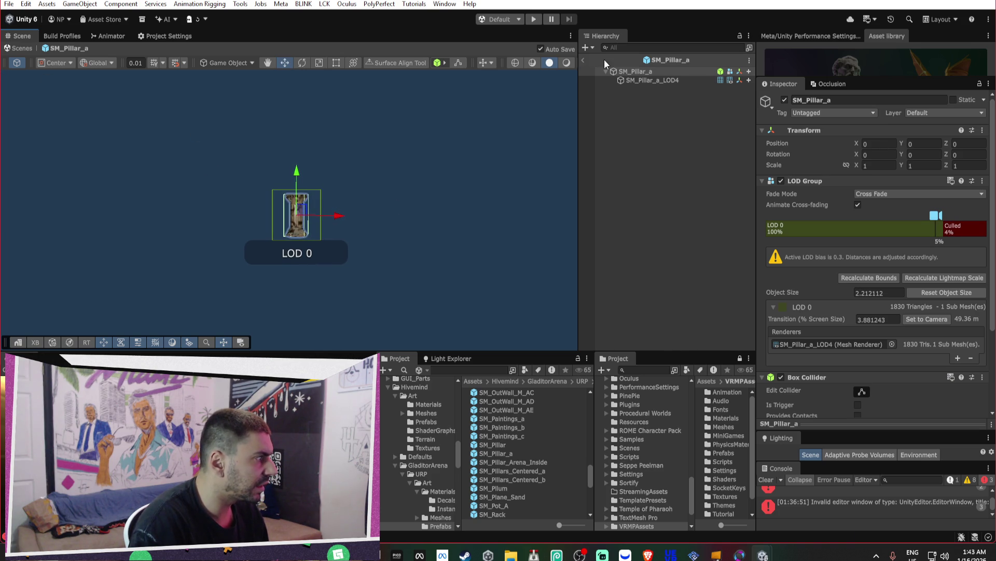
pyautogui.click(584, 61)
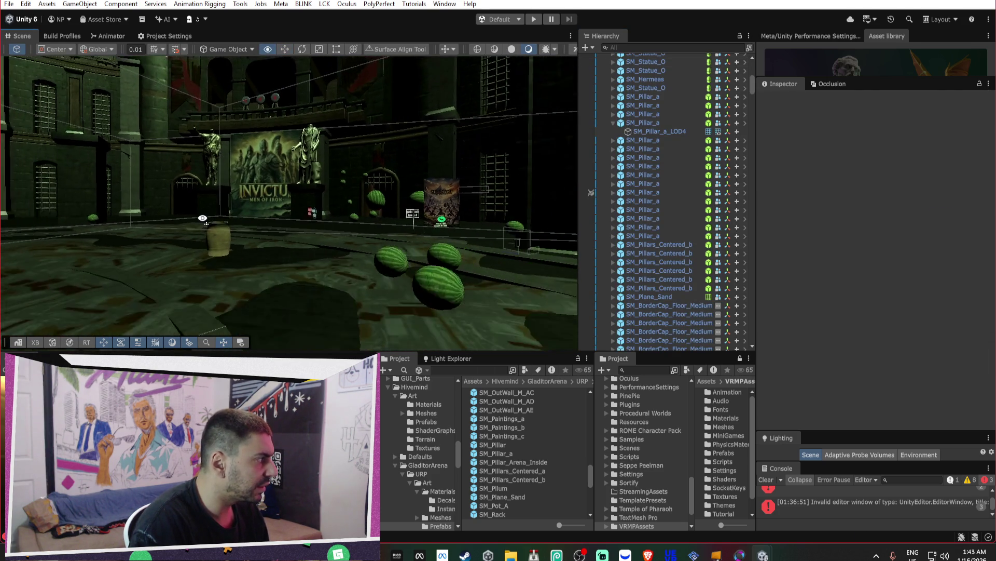
# - Set the green pillar's LOD Group culling to about 5% and apply it to prefab SM_Pillar_a
pyautogui.press('w')
pyautogui.click(315, 221)
pyautogui.moveTo(812, 263); pyautogui.dragTo(872, 262)
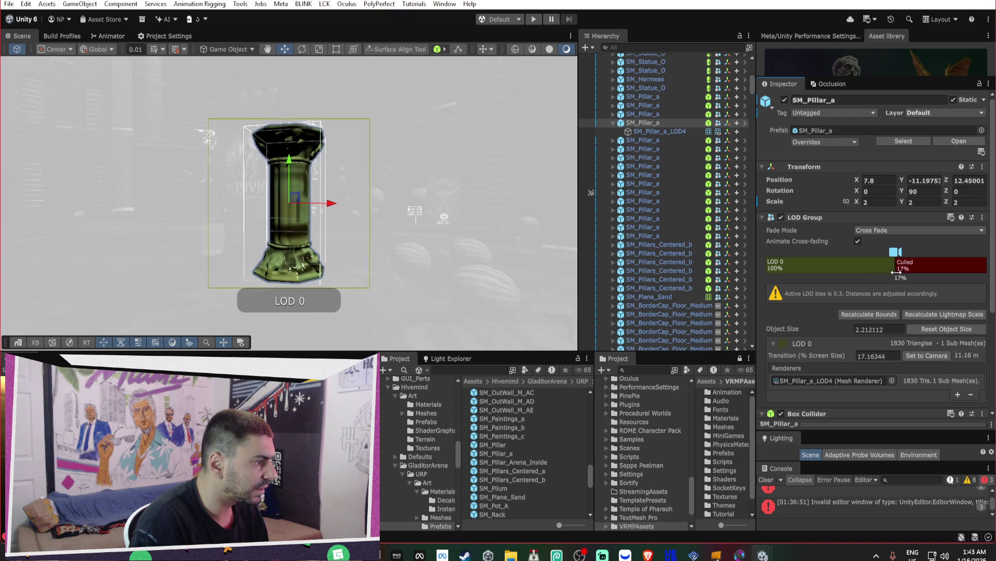
pyautogui.rightClick(821, 220)
pyautogui.moveTo(856, 253)
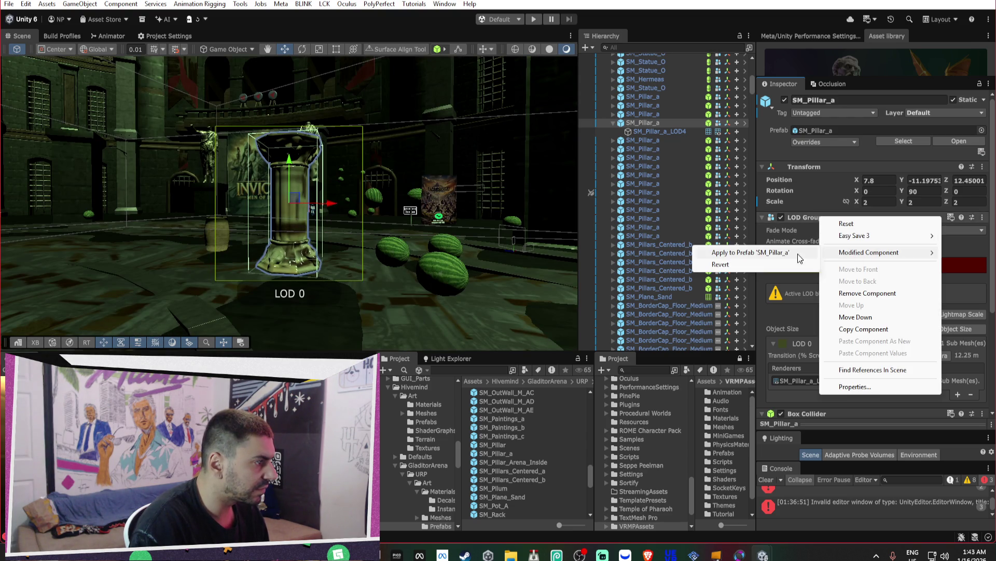
pyautogui.click(796, 253)
pyautogui.moveTo(899, 266); pyautogui.dragTo(937, 265)
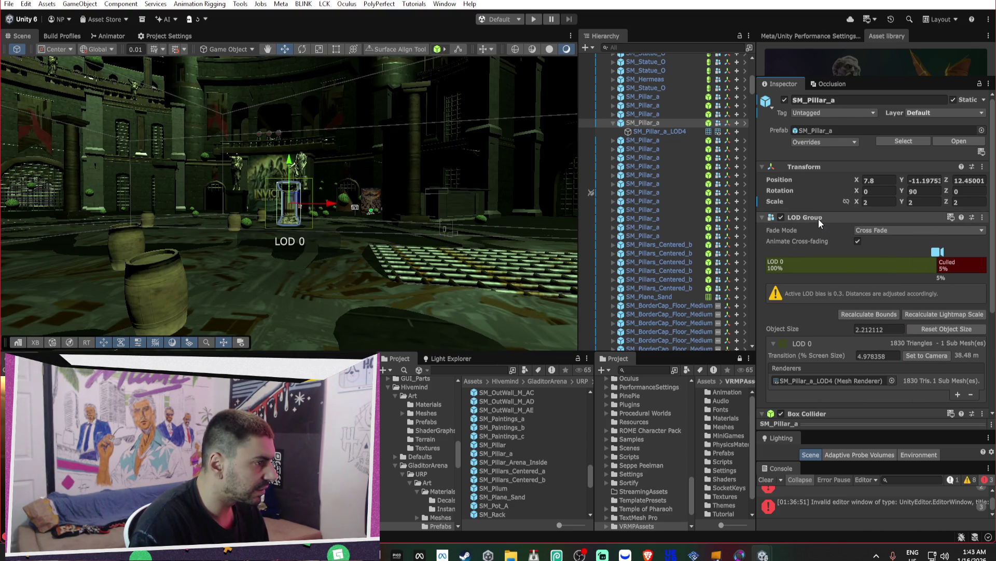
pyautogui.rightClick(818, 219)
pyautogui.moveTo(857, 254)
pyautogui.click(776, 257)
# - Lower the pillar's culling to about 1% and apply the LOD Group to SM_Pillar_a again
pyautogui.moveTo(262, 198); pyautogui.dragTo(529, 203)
pyautogui.moveTo(937, 266)
pyautogui.mouseDown()
pyautogui.moveTo(959, 269)
pyautogui.moveTo(948, 263)
pyautogui.mouseUp()
pyautogui.rightClick(822, 217)
pyautogui.moveTo(845, 251)
pyautogui.click(737, 251)
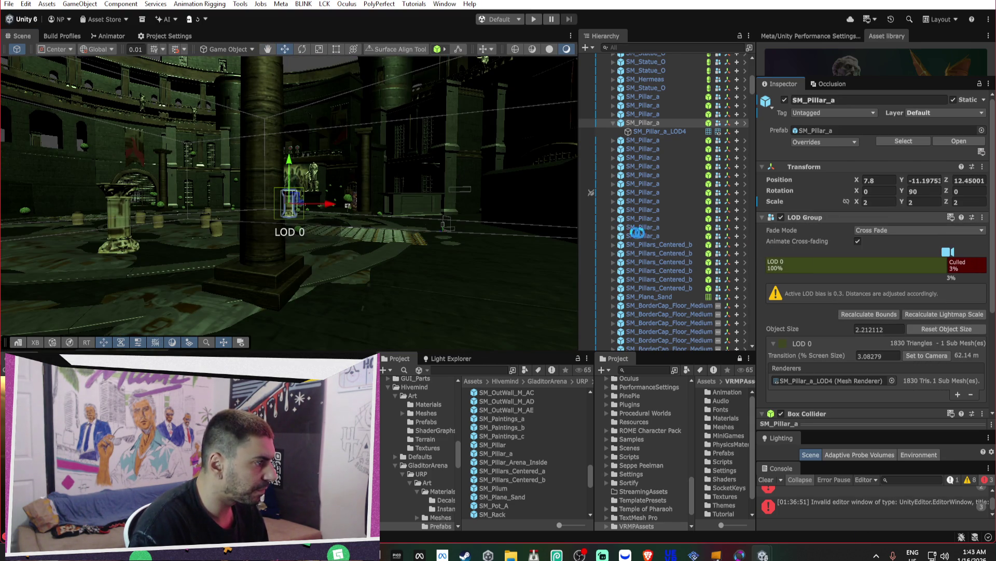
pyautogui.moveTo(558, 222)
pyautogui.mouseDown()
pyautogui.moveTo(291, 199)
pyautogui.moveTo(294, 232)
pyautogui.mouseUp()
pyautogui.moveTo(952, 270); pyautogui.dragTo(963, 263)
pyautogui.rightClick(815, 218)
pyautogui.moveTo(863, 251)
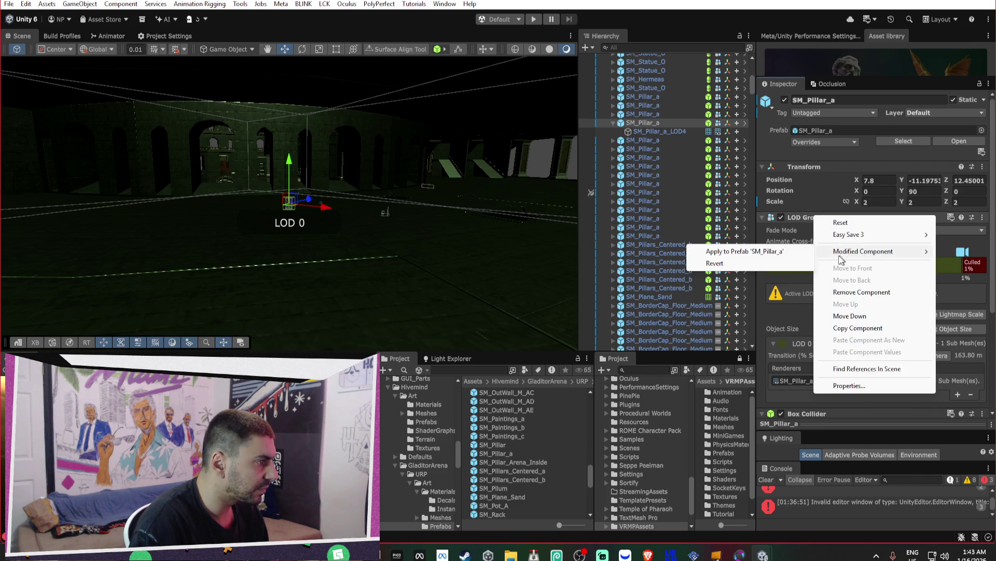
pyautogui.click(749, 254)
pyautogui.moveTo(323, 179)
pyautogui.mouseDown()
pyautogui.moveTo(294, 204)
pyautogui.moveTo(319, 244)
pyautogui.moveTo(341, 248)
pyautogui.moveTo(262, 245)
pyautogui.mouseUp()
pyautogui.click(262, 246)
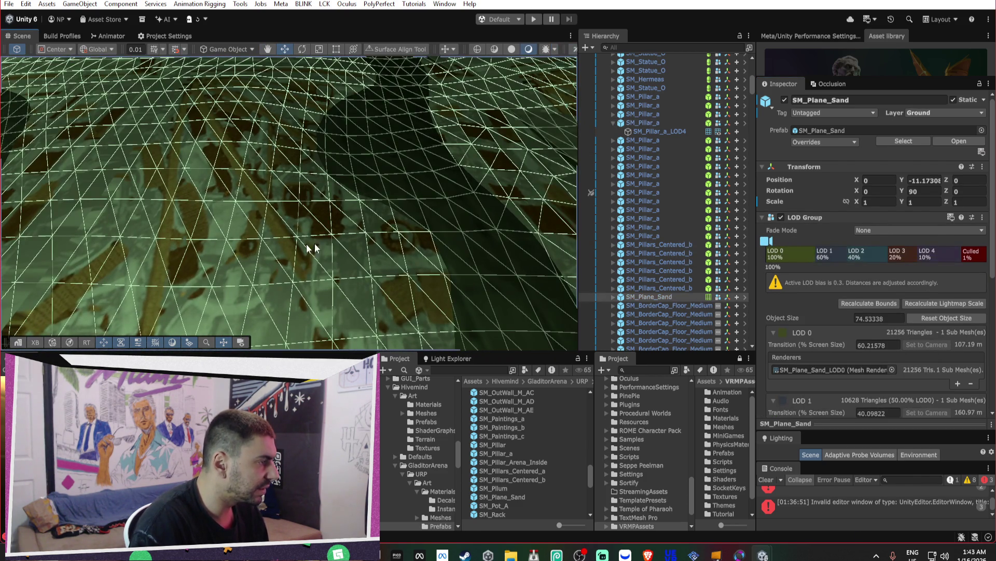
# - Select the pillar beside the barrel and its SM_Pillar_a_LOD4 mesh object using M_Pillar_a
pyautogui.moveTo(440, 175); pyautogui.dragTo(429, 170)
pyautogui.click(429, 171)
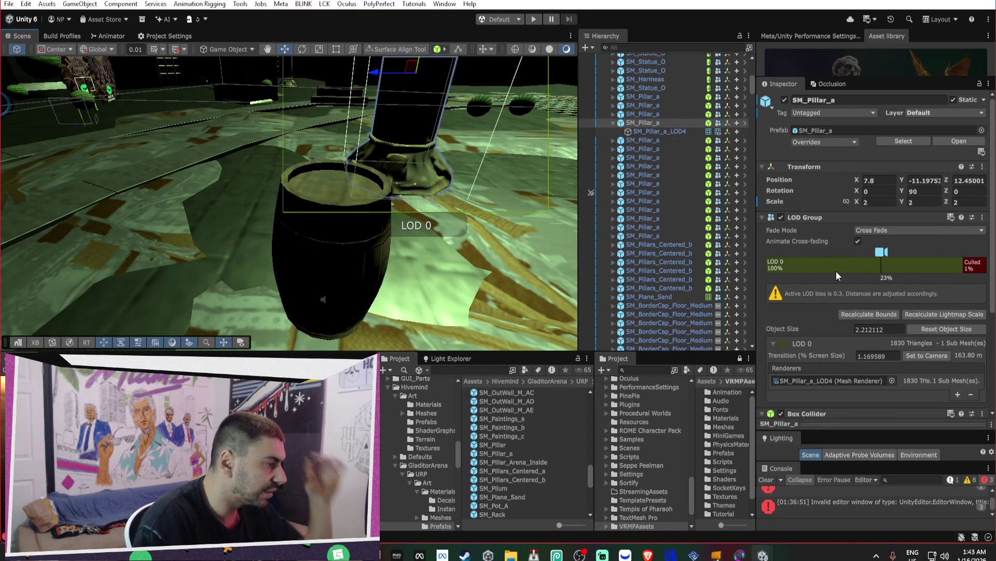
pyautogui.click(822, 382)
pyautogui.click(672, 131)
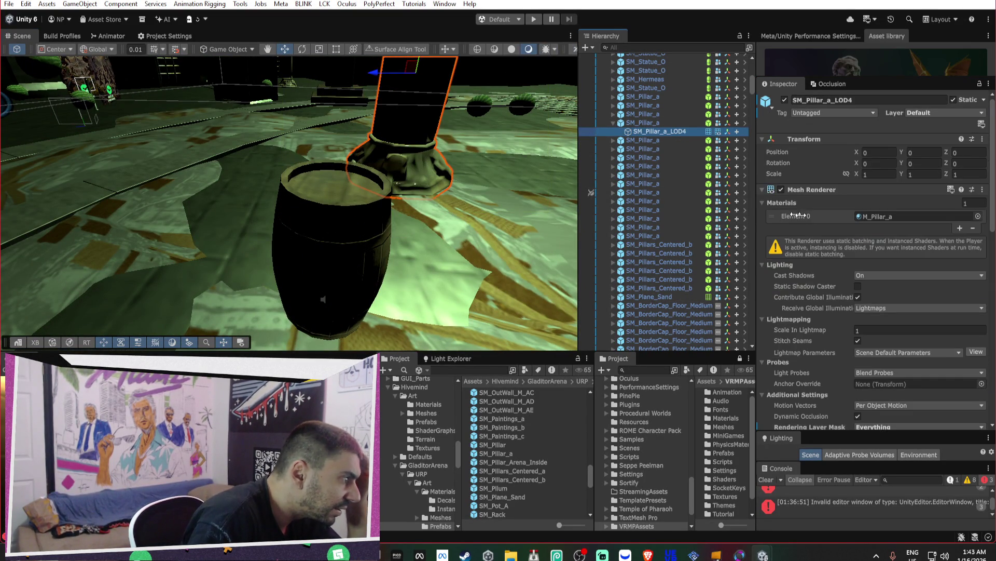
pyautogui.click(492, 444)
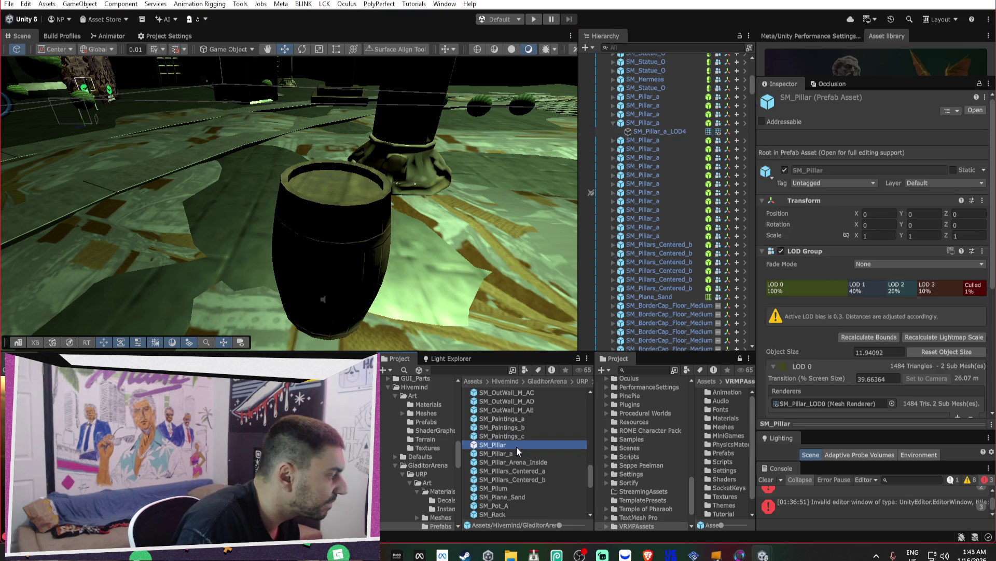
pyautogui.hotkey('ctrl', 'z')
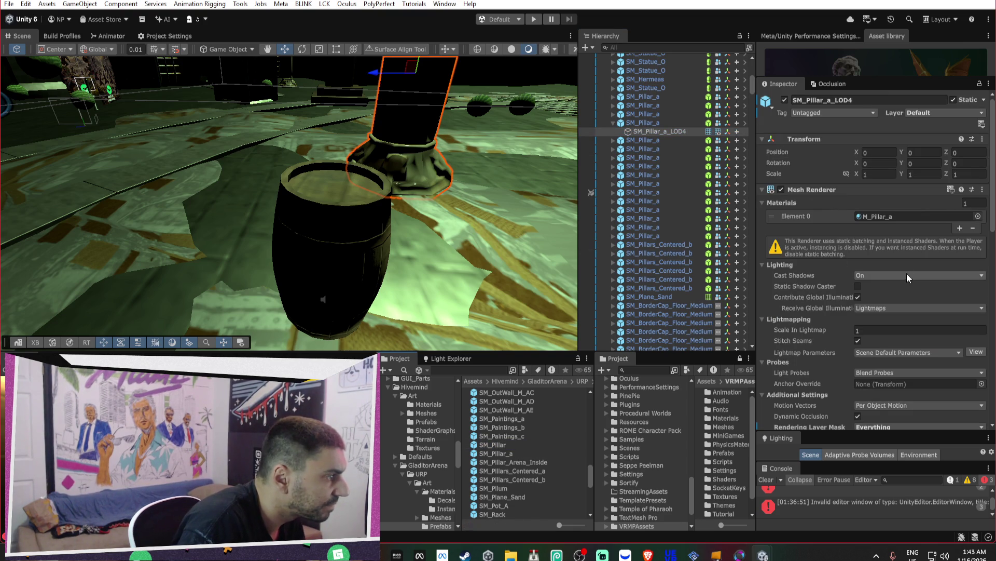
# - Locate the M_Pillar_a material and its base colour texture, dragging a texture onto the material
pyautogui.click(875, 217)
pyautogui.scroll(-5, 864, 309)
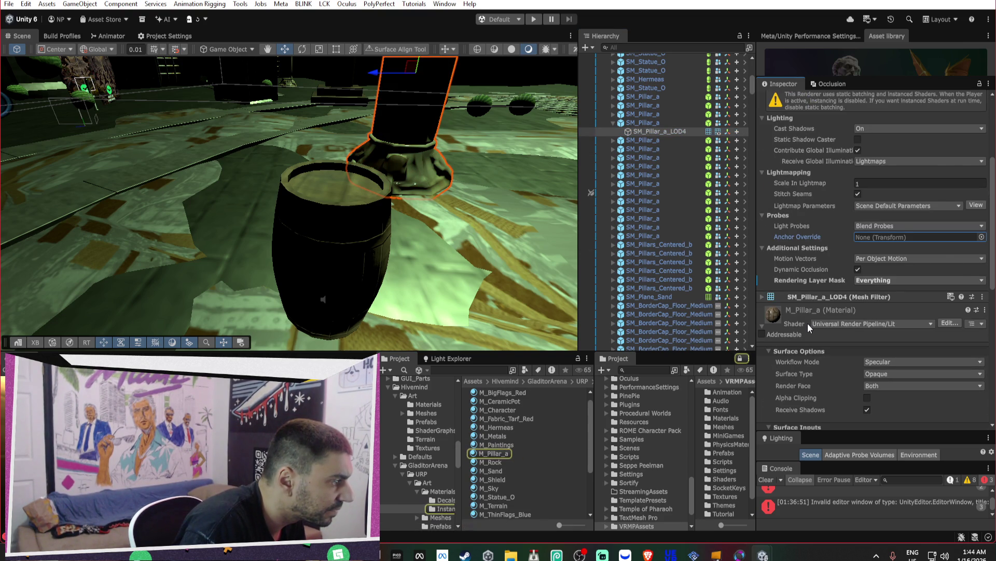
pyautogui.scroll(-1, 807, 323)
pyautogui.scroll(-2, 806, 319)
pyautogui.click(781, 351)
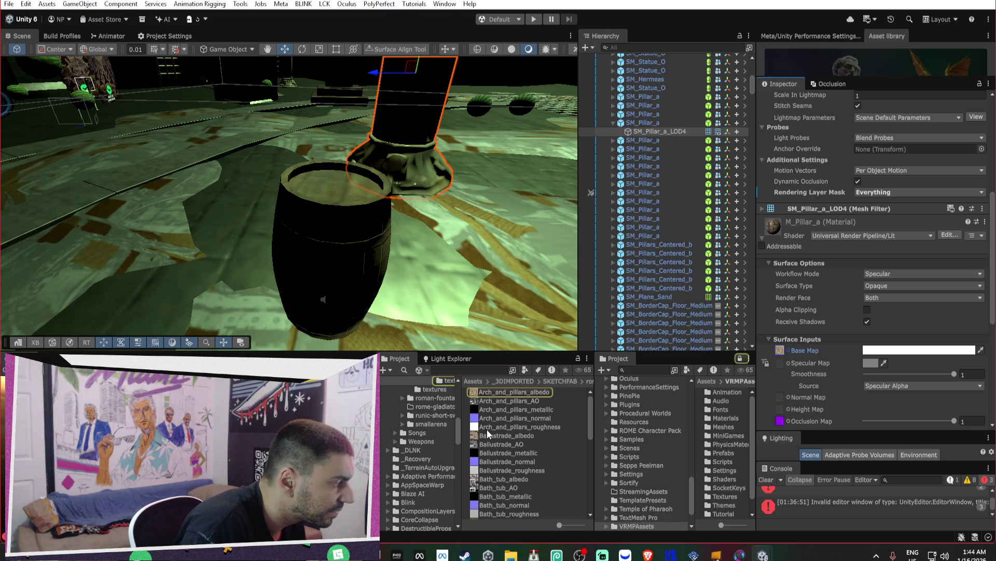
pyautogui.moveTo(530, 409); pyautogui.dragTo(803, 374)
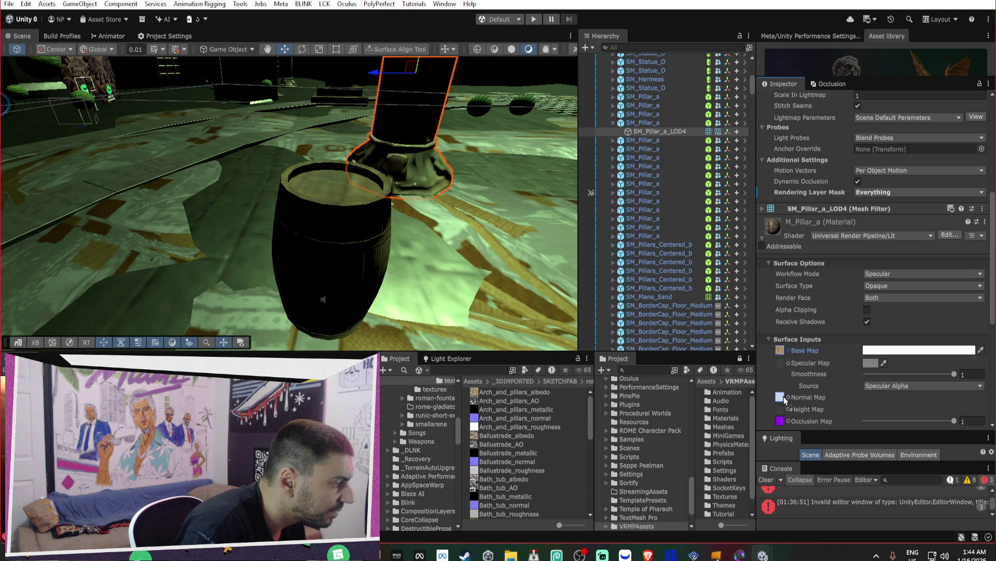
# - Switch M_Pillar_a to the Metallic workflow and assign the metallic, AO and base map textures
pyautogui.click(892, 274)
pyautogui.click(891, 294)
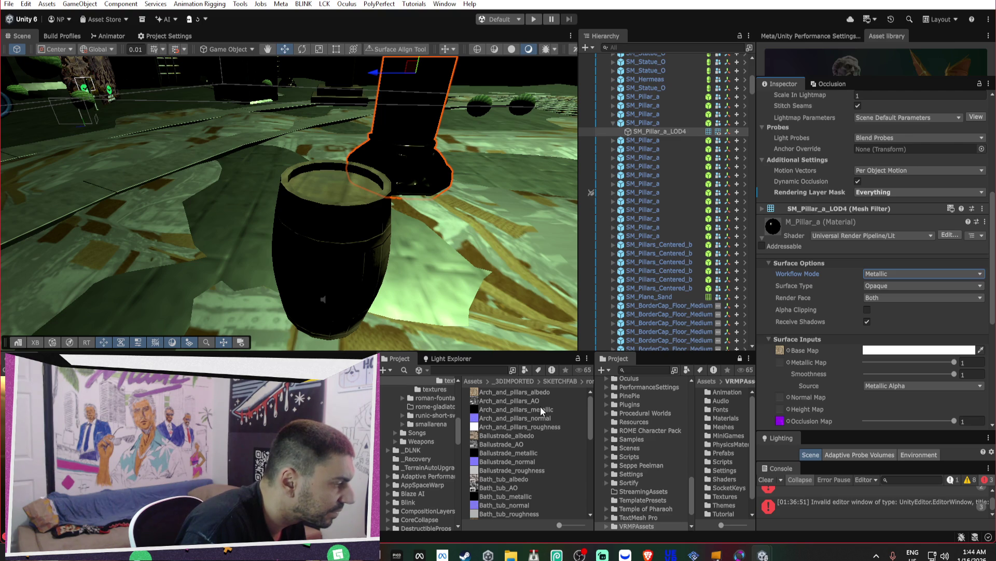
pyautogui.moveTo(527, 411); pyautogui.dragTo(783, 362)
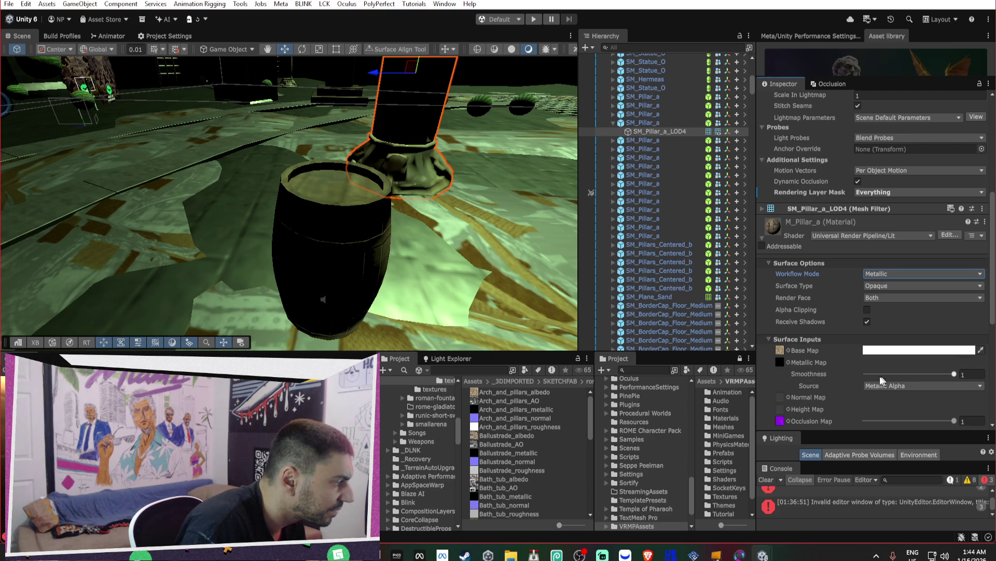
pyautogui.moveTo(530, 399)
pyautogui.mouseDown()
pyautogui.moveTo(786, 363)
pyautogui.moveTo(783, 353)
pyautogui.mouseUp()
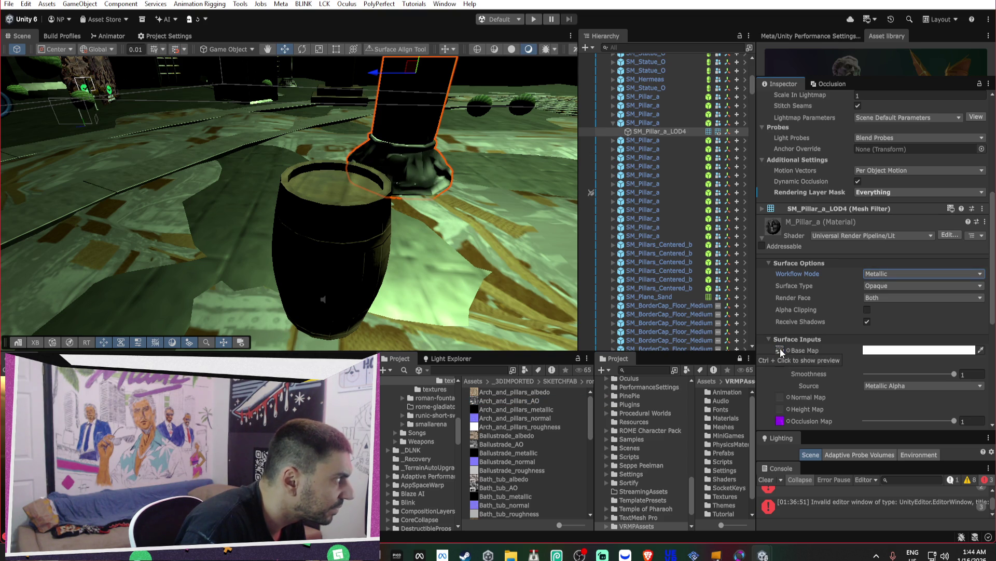
pyautogui.moveTo(379, 316)
pyautogui.mouseDown()
pyautogui.moveTo(571, 270)
pyautogui.moveTo(909, 254)
pyautogui.mouseUp()
pyautogui.moveTo(521, 398)
pyautogui.mouseDown()
pyautogui.moveTo(768, 379)
pyautogui.moveTo(783, 350)
pyautogui.mouseUp()
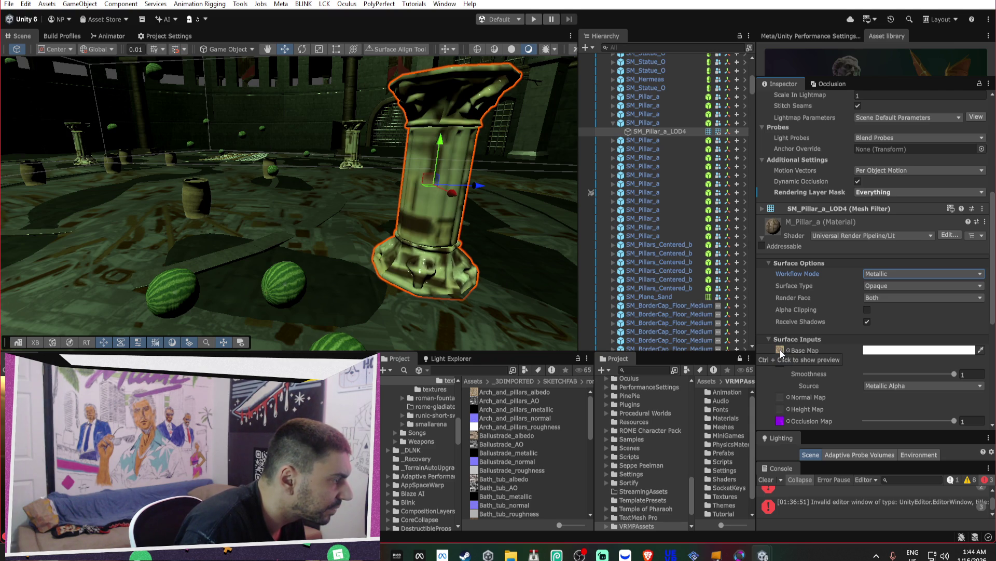
# - Set the SM_Pillar_a model's material Location to Use Embedded Materials and apply the import
pyautogui.click(882, 208)
pyautogui.click(914, 221)
pyautogui.scroll(3, 518, 421)
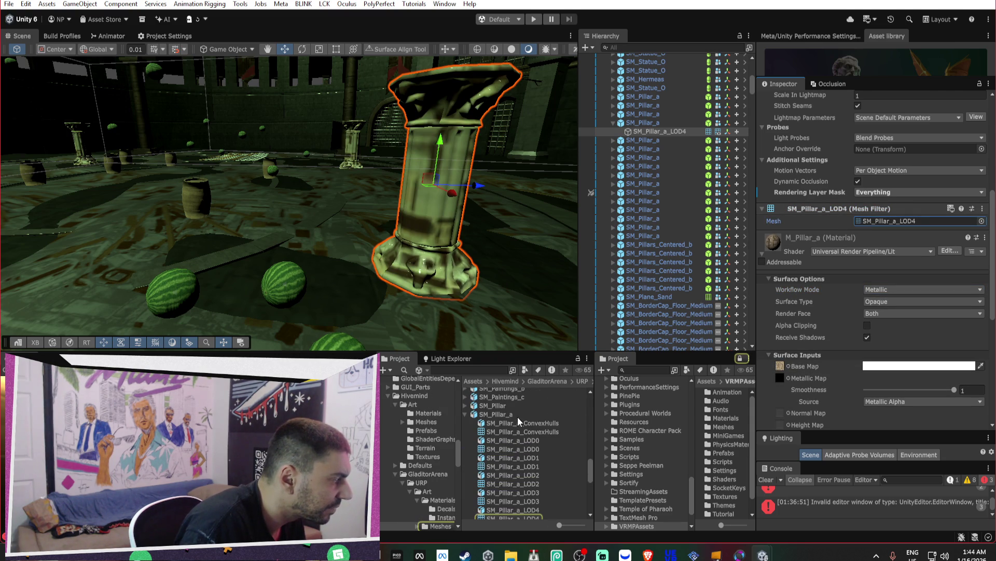
pyautogui.click(516, 418)
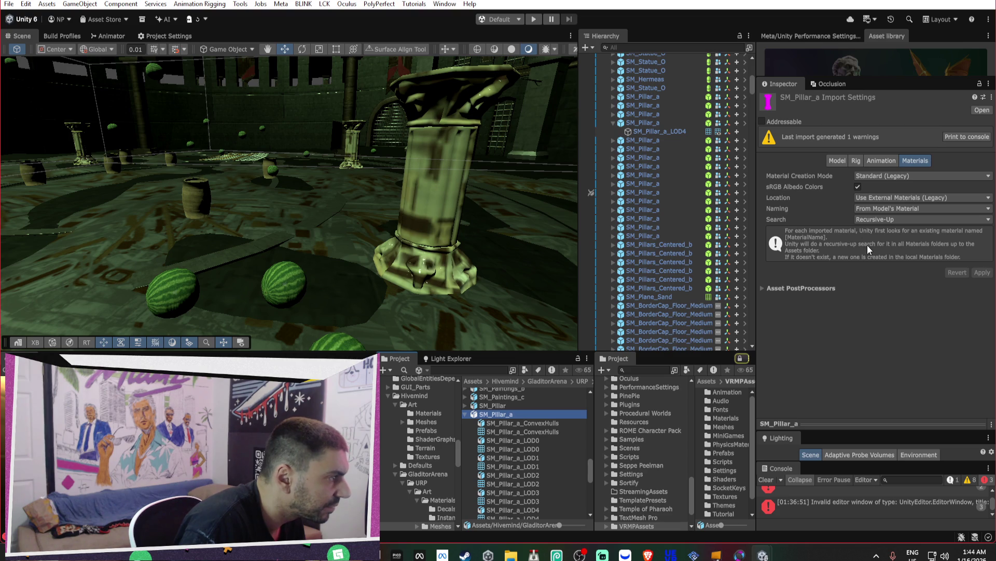
pyautogui.click(875, 199)
pyautogui.click(888, 224)
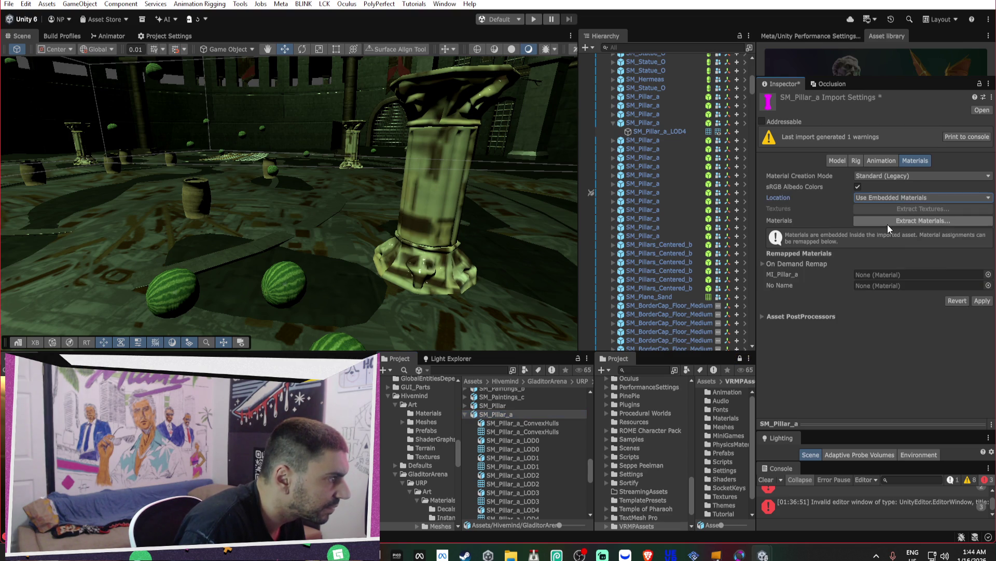
pyautogui.click(980, 300)
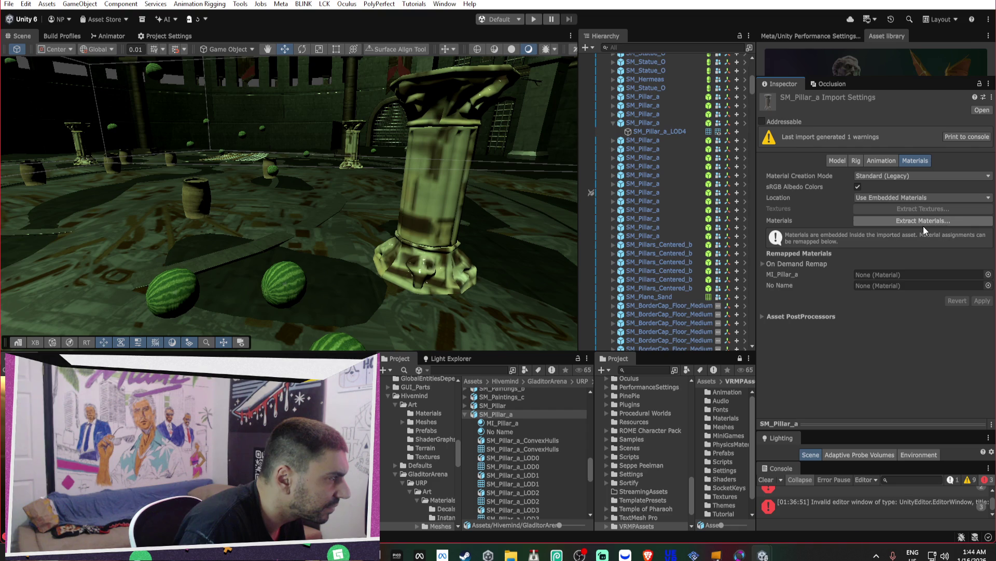
# - Drop a test SM_Pillar_a into the arena, view it, then undo the placement
pyautogui.moveTo(496, 414); pyautogui.dragTo(362, 284)
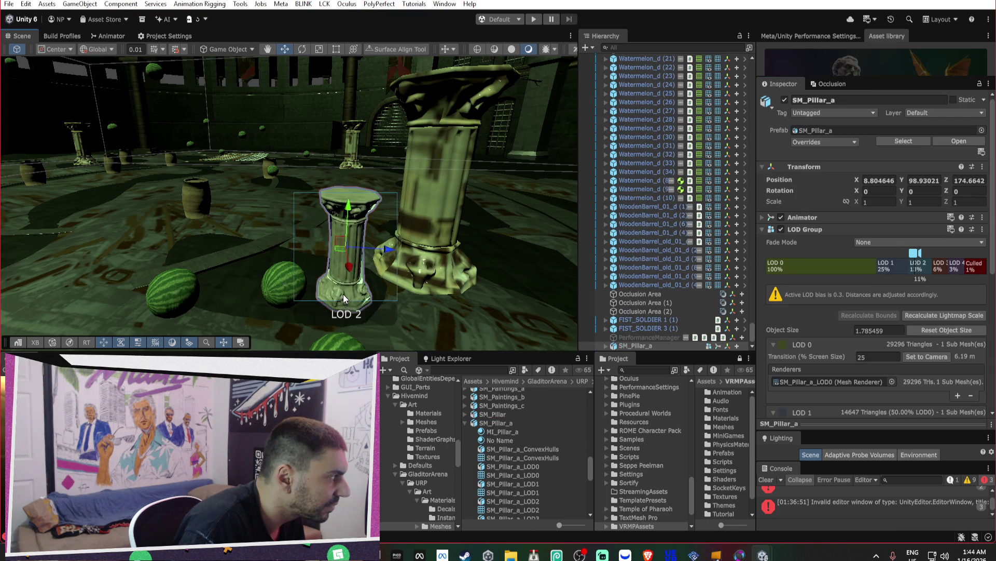
pyautogui.scroll(6, 358, 312)
pyautogui.scroll(-1, 356, 325)
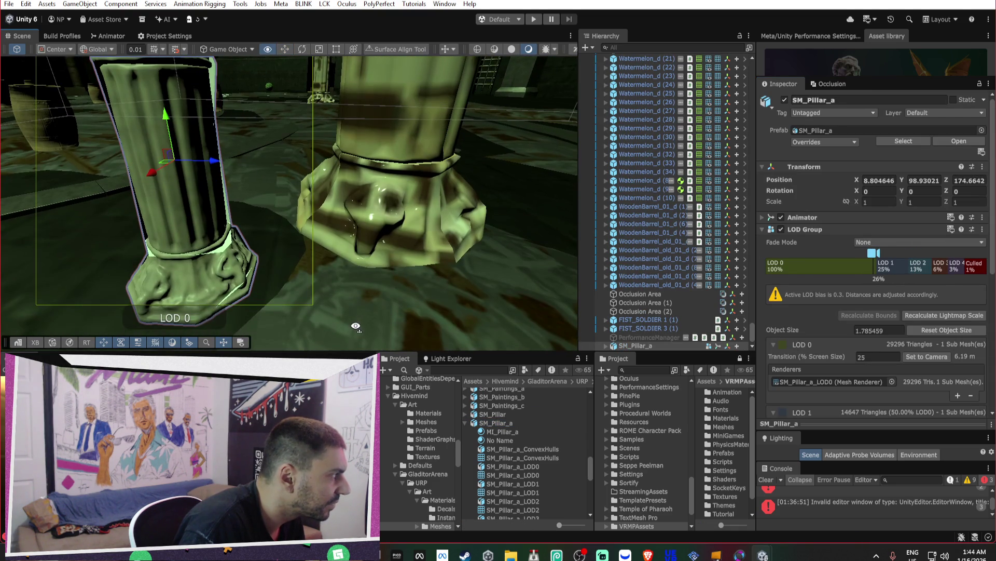
pyautogui.moveTo(356, 325); pyautogui.dragTo(379, 300)
pyautogui.hotkey('ctrl', 'z')
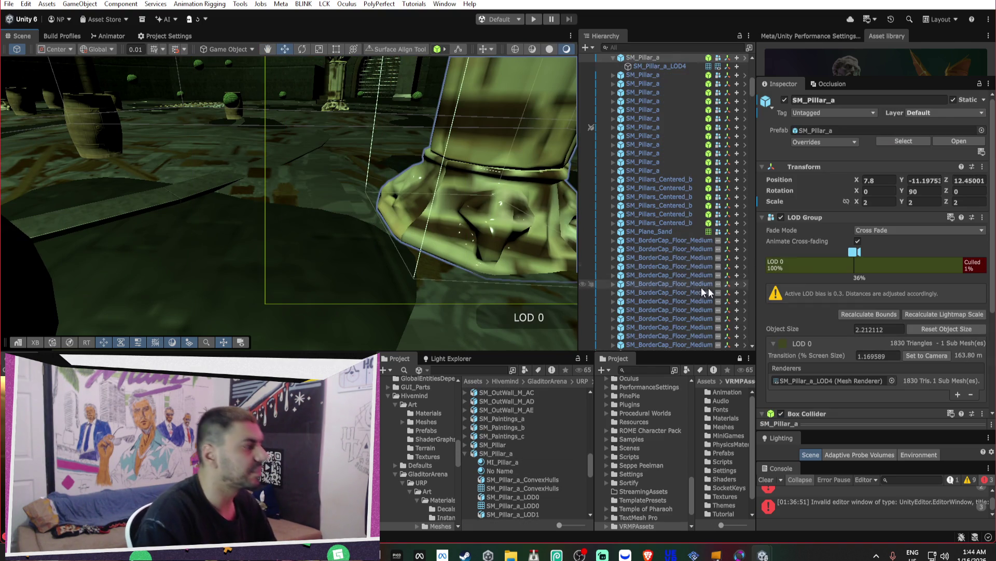
# - Inspect the embedded MI_Pillar_a material and drag the No Name material onto the pillar base
pyautogui.click(517, 456)
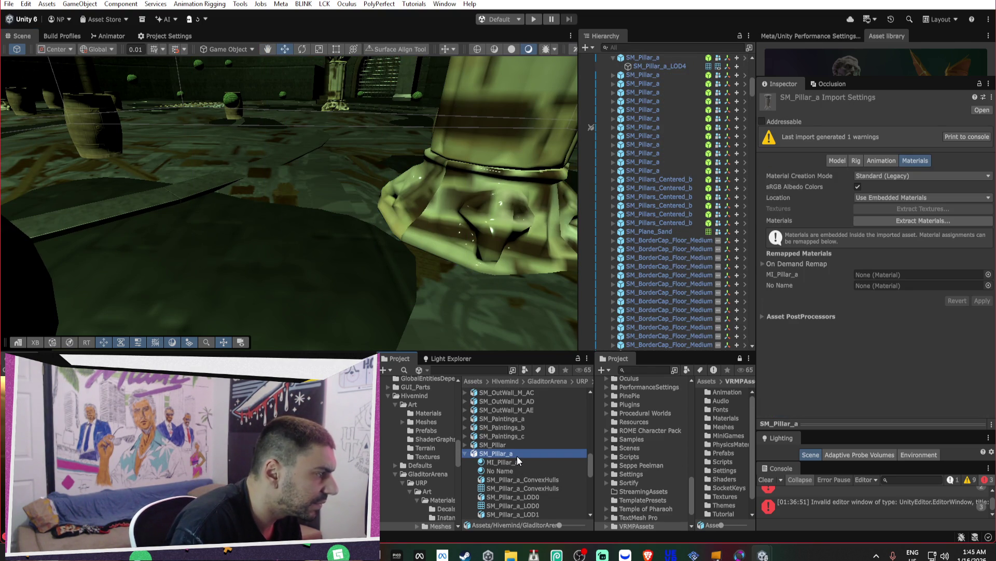
pyautogui.click(516, 461)
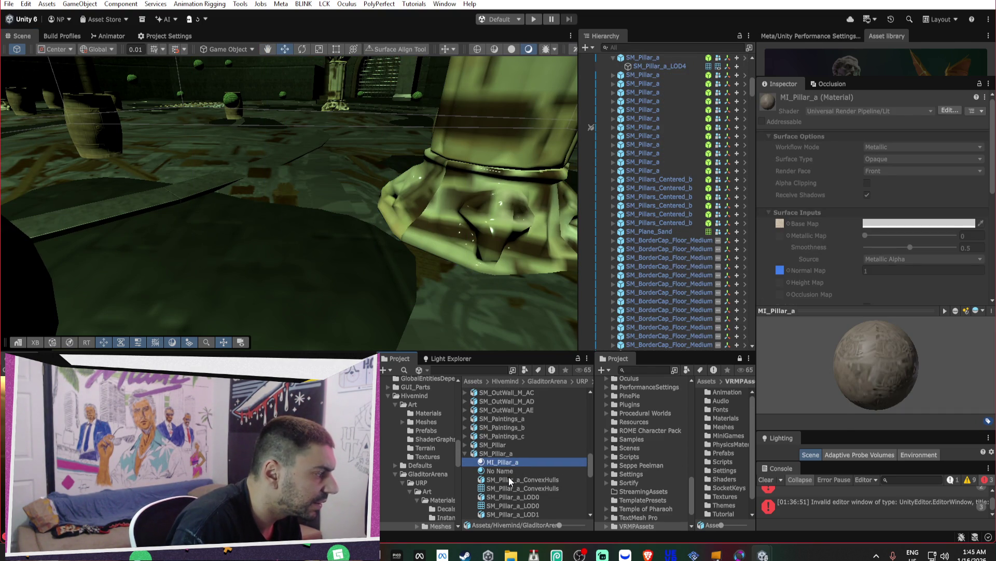
pyautogui.click(508, 479)
pyautogui.click(506, 463)
pyautogui.click(494, 227)
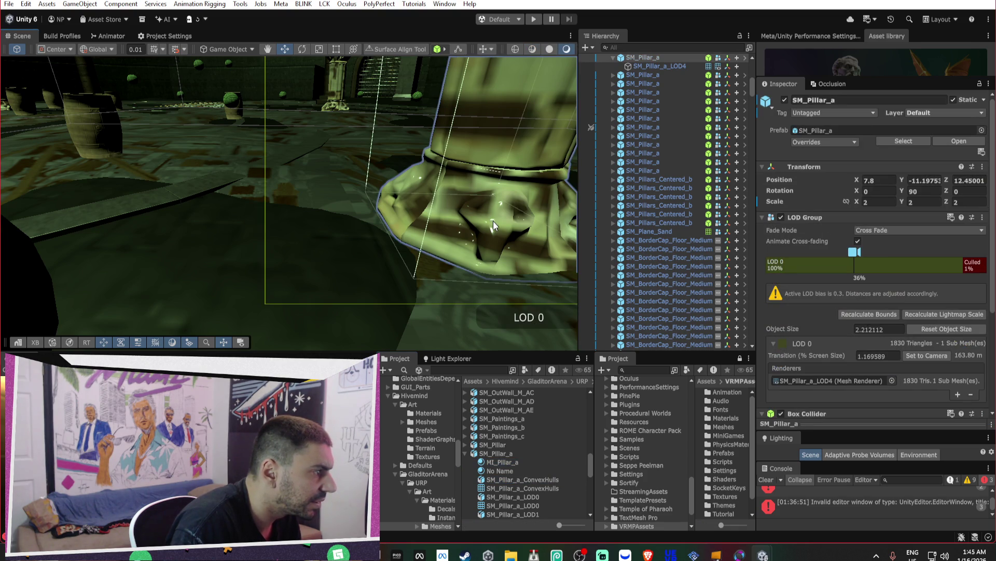
pyautogui.scroll(-5, 866, 316)
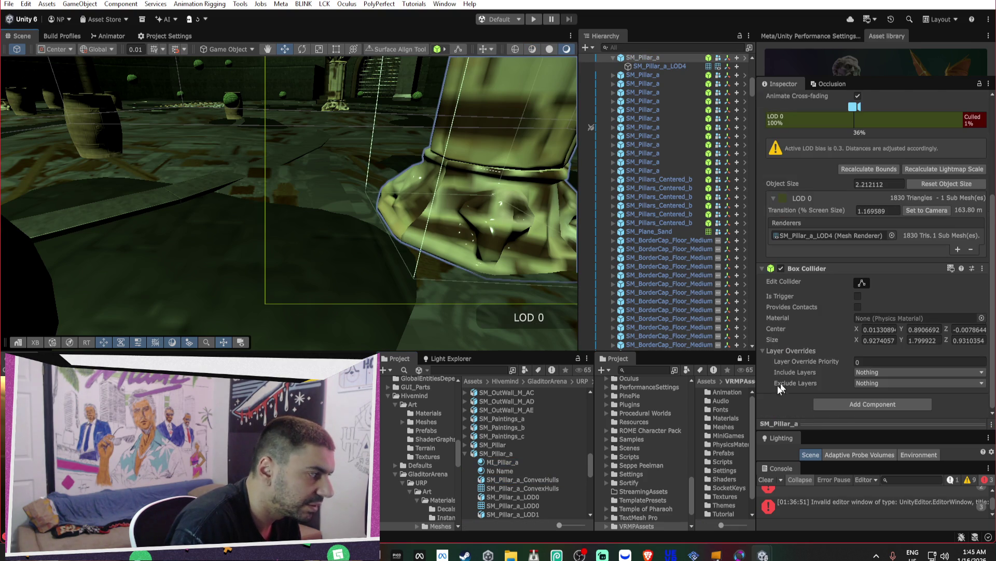
pyautogui.moveTo(519, 468); pyautogui.dragTo(519, 178)
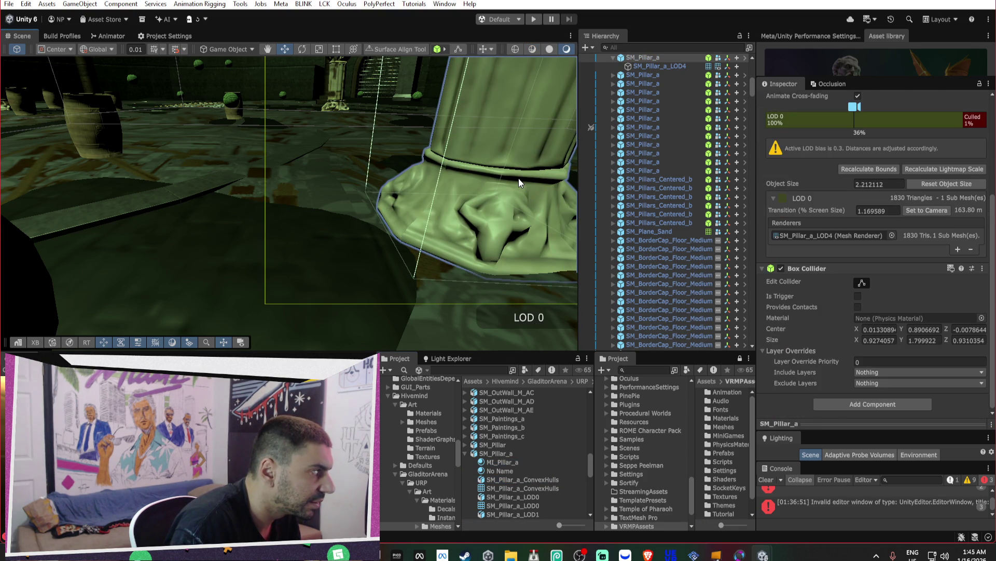
pyautogui.scroll(3, 814, 237)
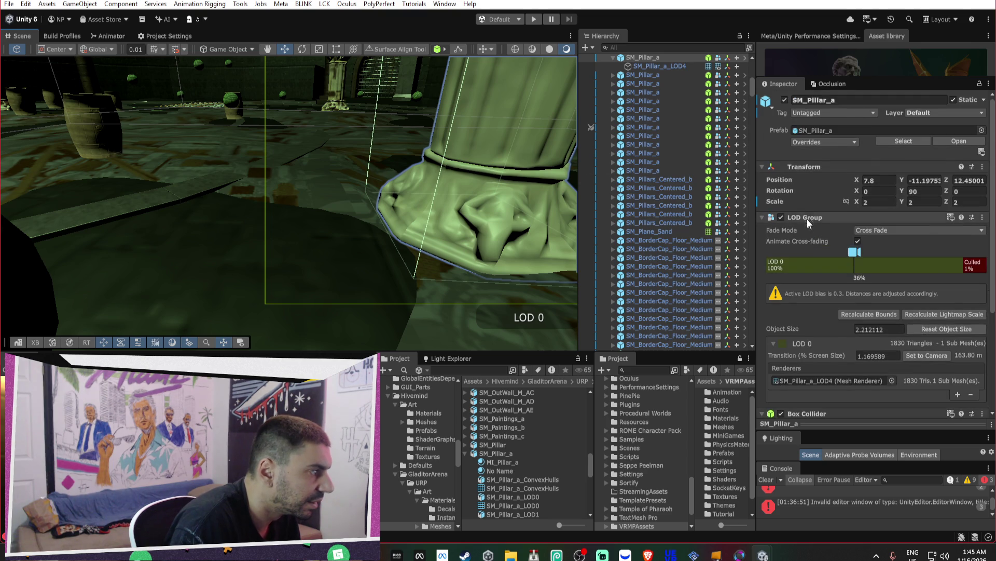
pyautogui.scroll(-3, 804, 223)
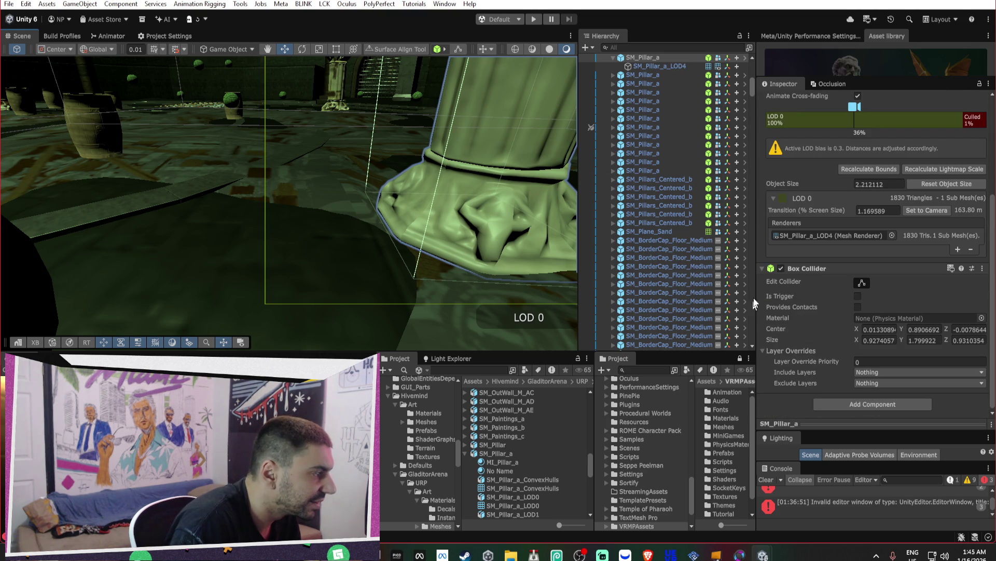
# - Revert SM_Pillar_a_LOD4's Element 0 material slot back to its prefab value
pyautogui.click(637, 67)
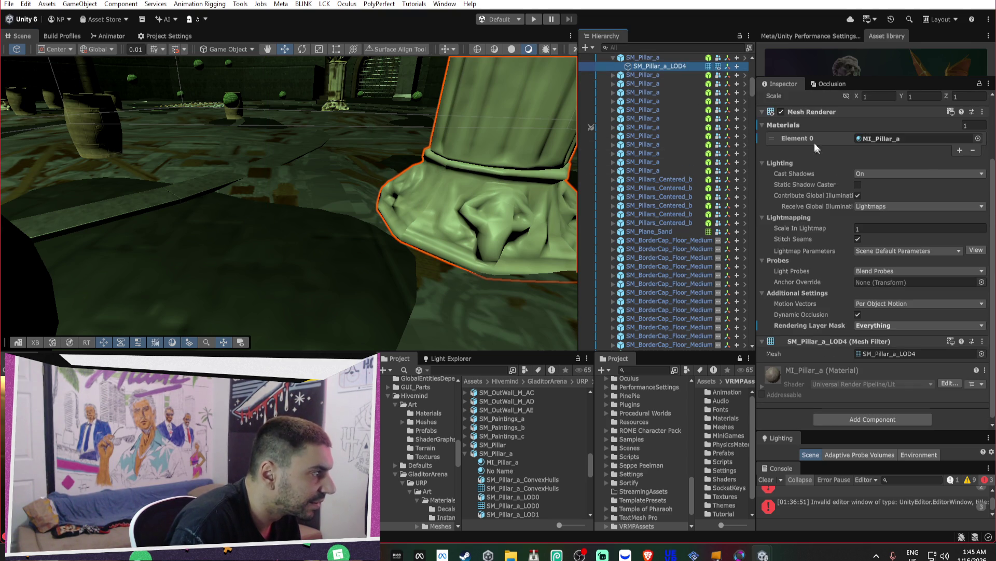
pyautogui.rightClick(787, 138)
pyautogui.click(827, 164)
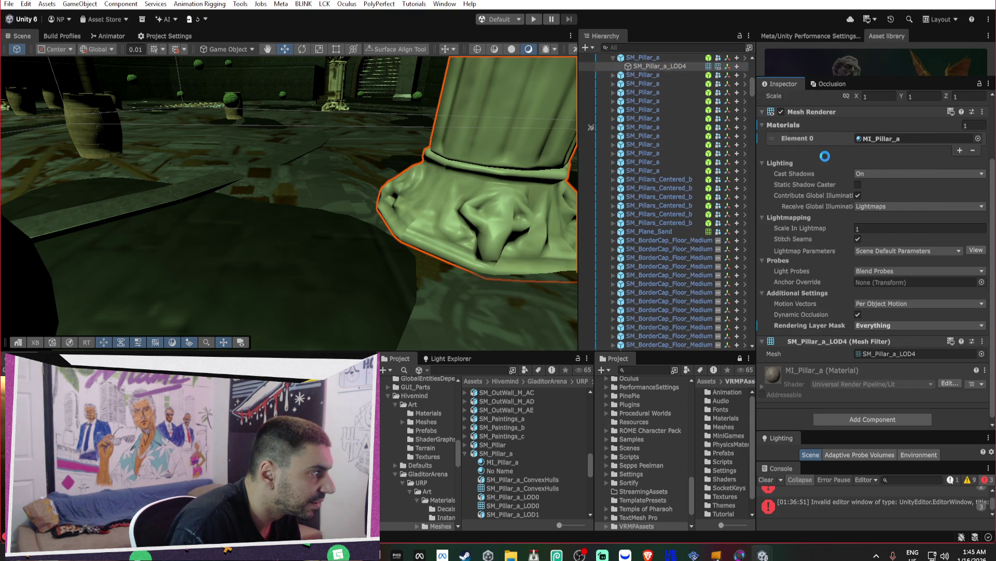
pyautogui.moveTo(517, 192)
pyautogui.mouseDown()
pyautogui.moveTo(327, 180)
pyautogui.moveTo(398, 247)
pyautogui.mouseUp()
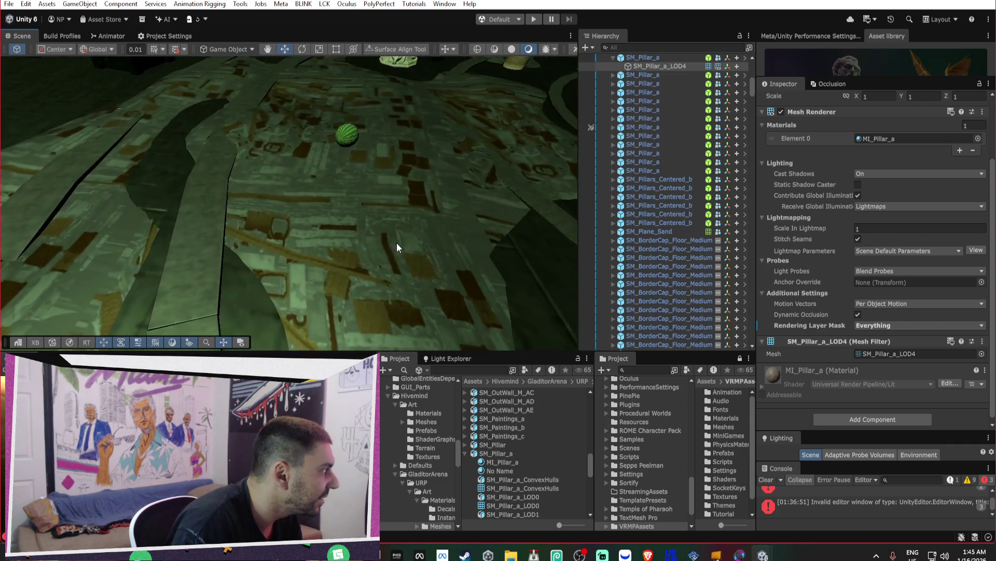
# - Select the sand floor, check its LOD children, and open the SM_Plane_Sand prefab in isolation
pyautogui.click(397, 248)
pyautogui.scroll(3, 924, 213)
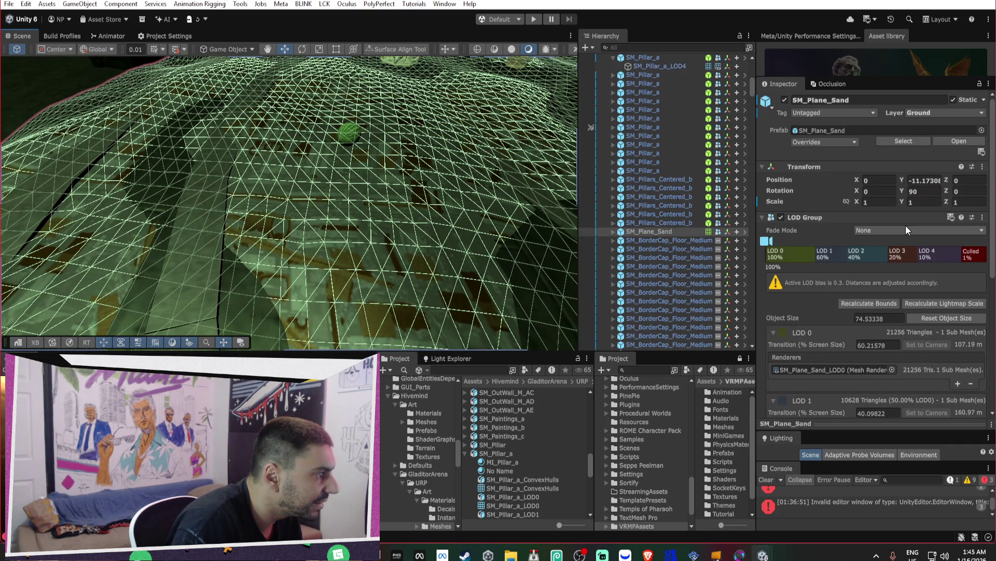
pyautogui.click(823, 131)
pyautogui.click(614, 232)
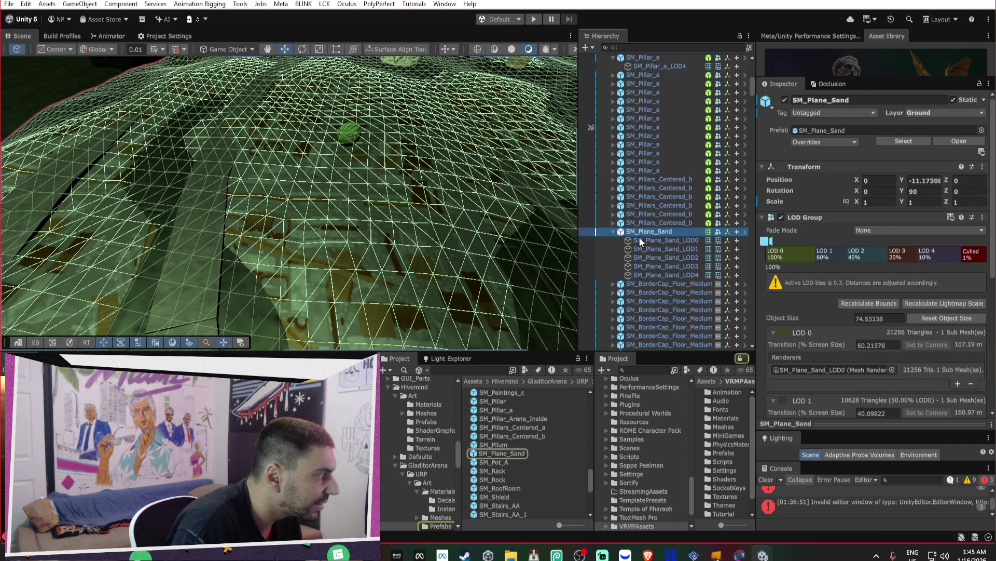
pyautogui.click(646, 240)
pyautogui.click(666, 230)
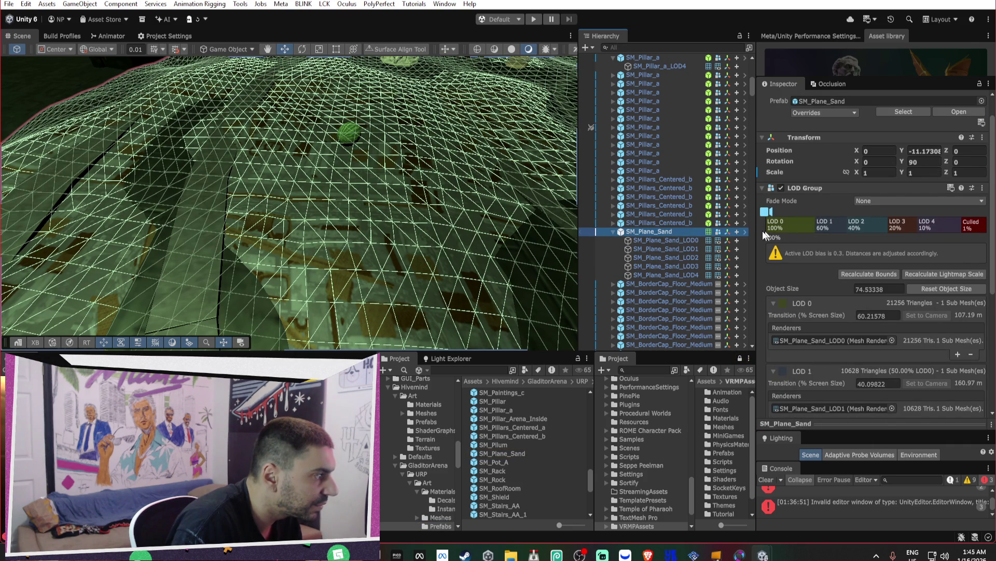
pyautogui.scroll(1, 848, 156)
pyautogui.click(826, 131)
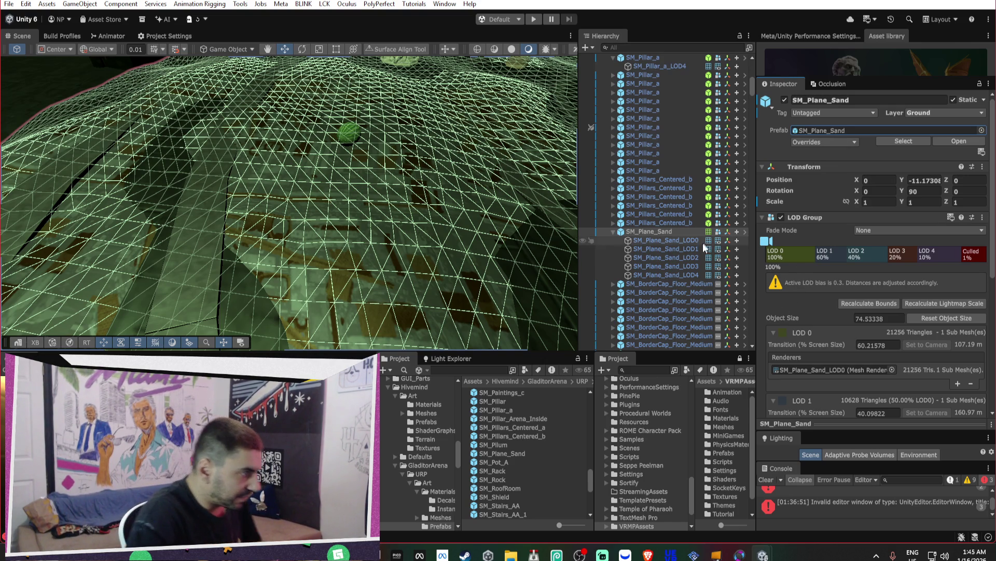
pyautogui.click(841, 130)
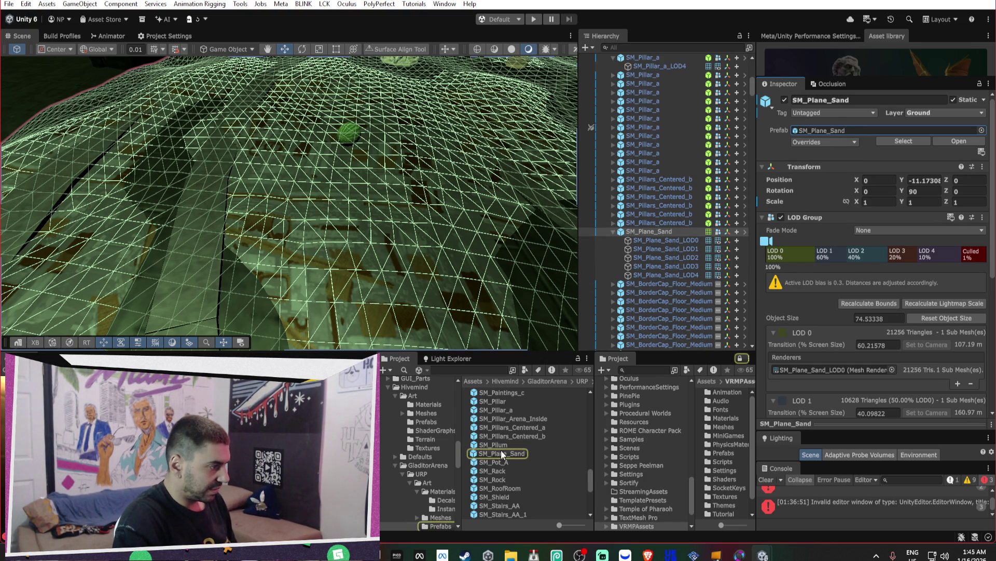
pyautogui.doubleClick(501, 453)
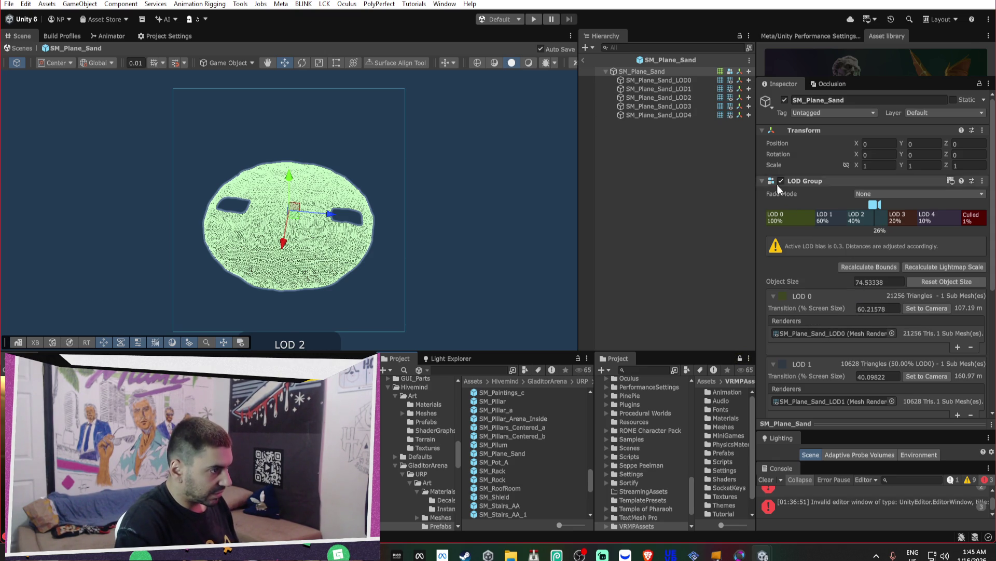
# - Delete the first two LOD levels from the SM_Plane_Sand LOD Group
pyautogui.rightClick(798, 217)
pyautogui.click(812, 234)
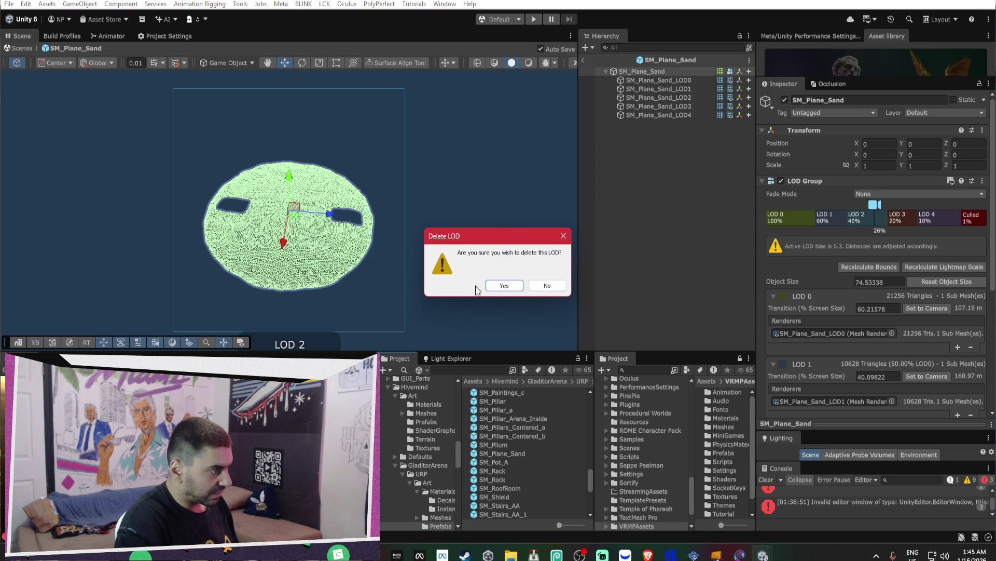
pyautogui.click(500, 283)
pyautogui.click(692, 79)
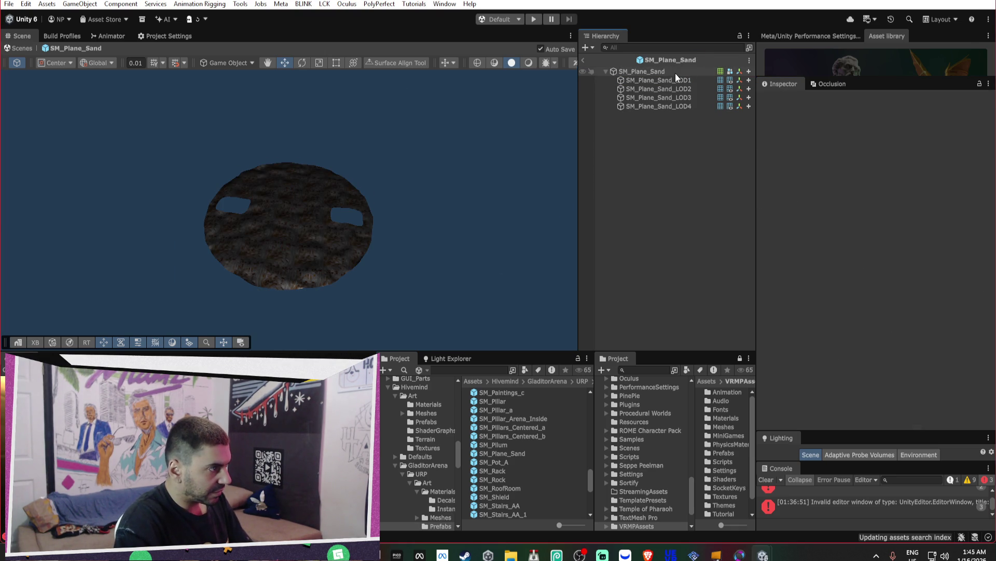
pyautogui.click(675, 73)
pyautogui.rightClick(815, 216)
pyautogui.click(846, 233)
pyautogui.click(500, 283)
pyautogui.click(687, 79)
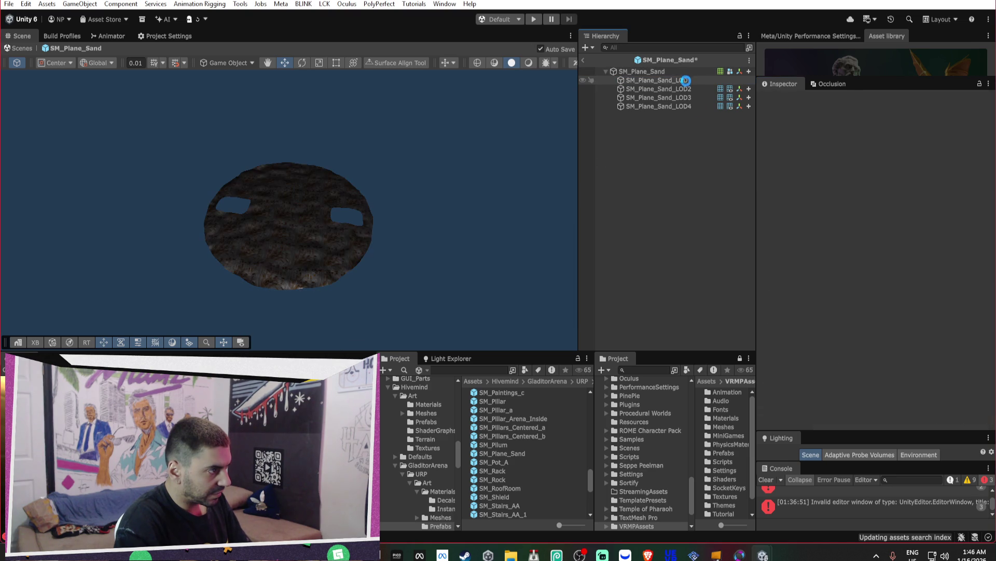
# - Delete the next LOD level and remove the unused LOD2 child object
pyautogui.rightClick(830, 218)
pyautogui.click(846, 236)
pyautogui.click(503, 287)
pyautogui.click(694, 81)
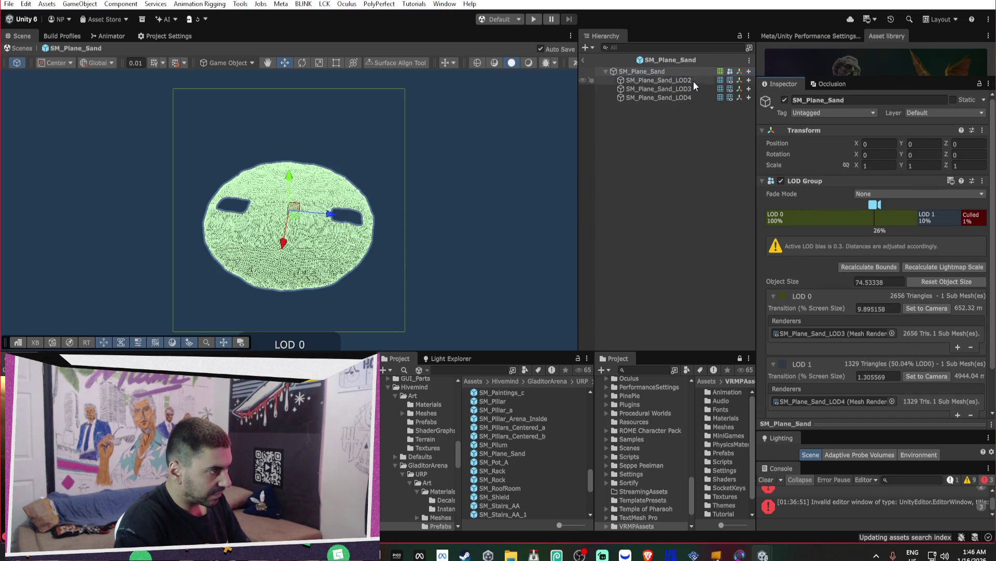
pyautogui.press('Delete')
pyautogui.click(677, 73)
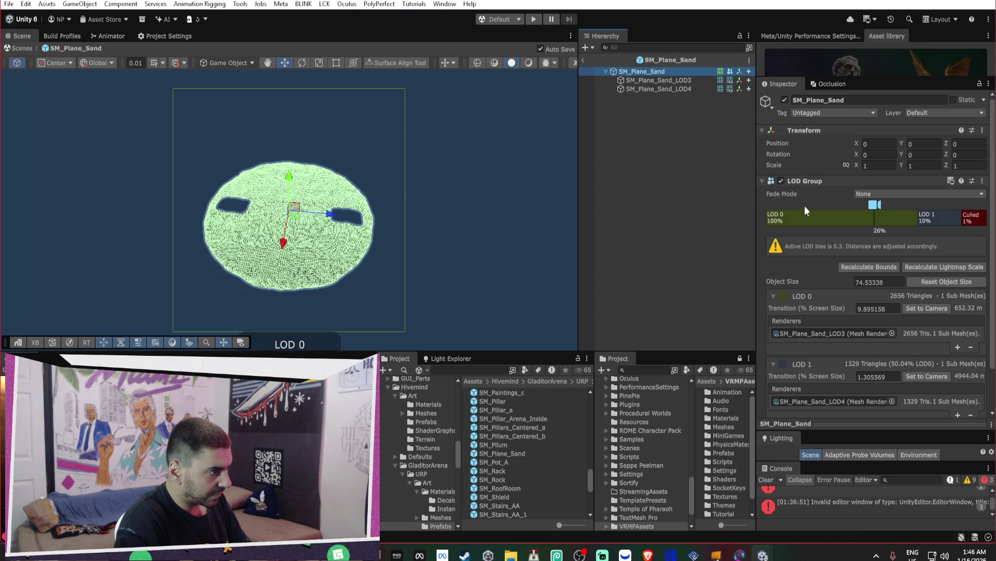
# - Delete the remaining extra LOD level and the unused LOD3 child object
pyautogui.rightClick(808, 219)
pyautogui.click(841, 237)
pyautogui.click(504, 286)
pyautogui.click(679, 80)
pyautogui.press('Delete')
pyautogui.click(671, 72)
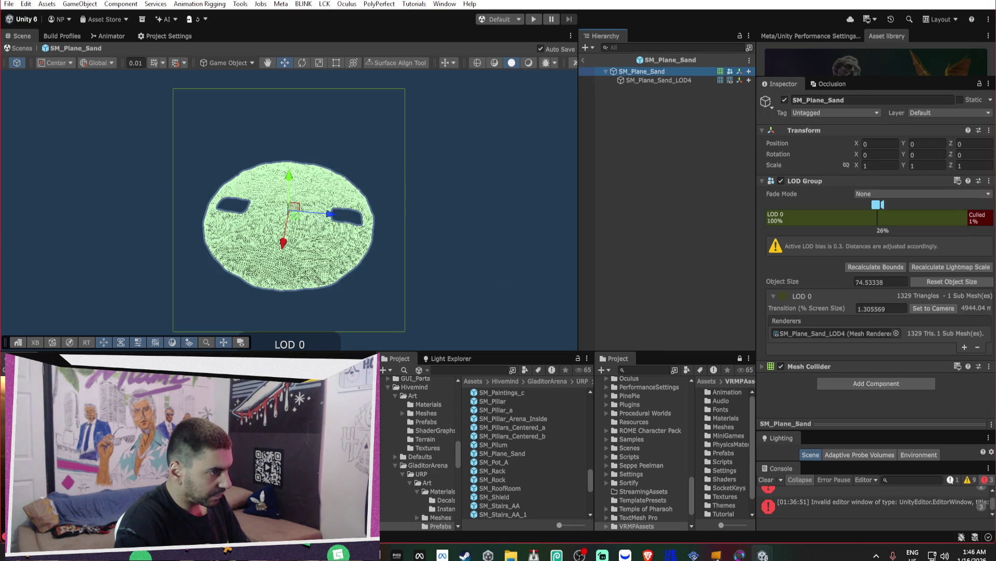
# - Set the LOD Group Fade Mode to Cross Fade and exit Prefab Mode
pyautogui.click(881, 195)
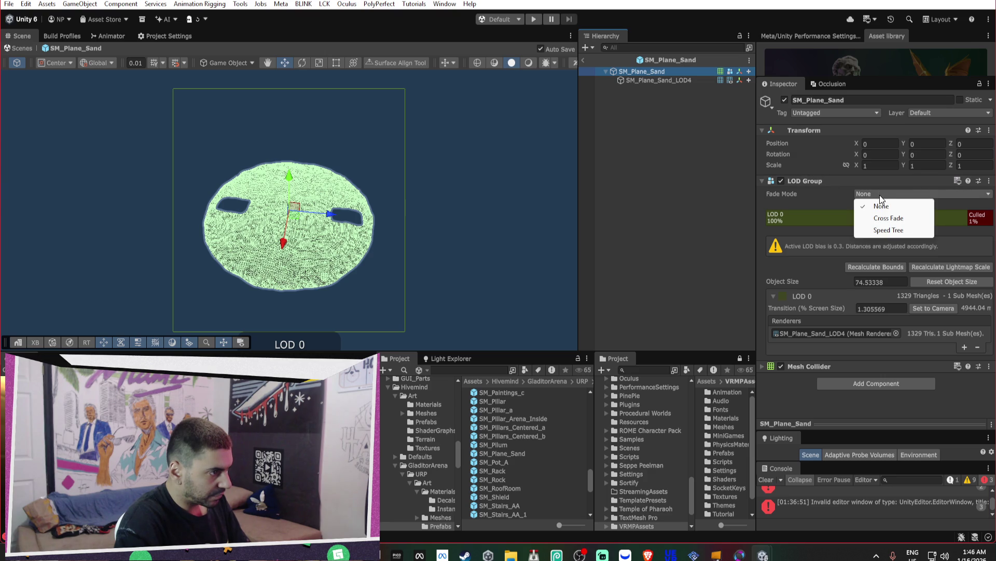
pyautogui.click(890, 219)
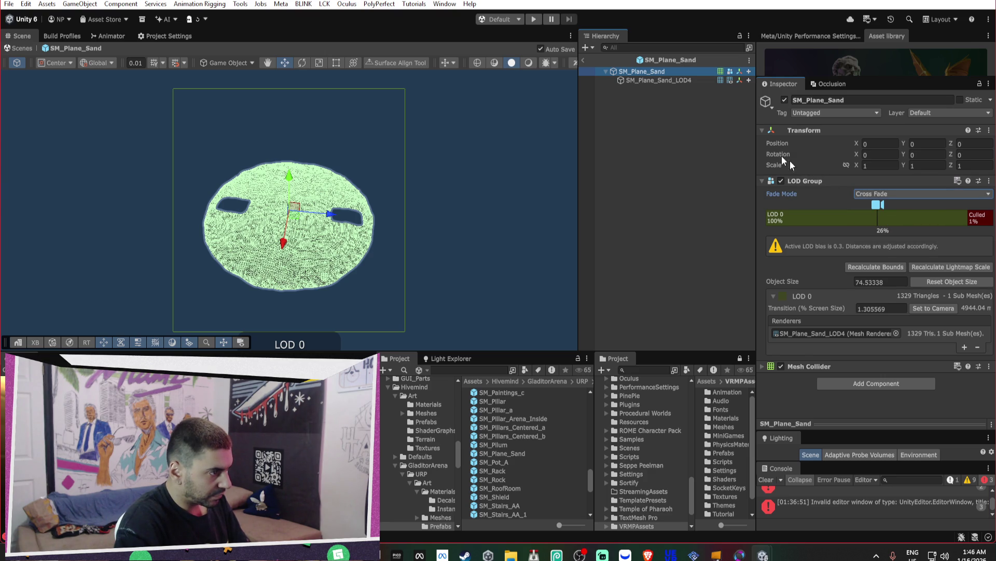
pyautogui.click(583, 58)
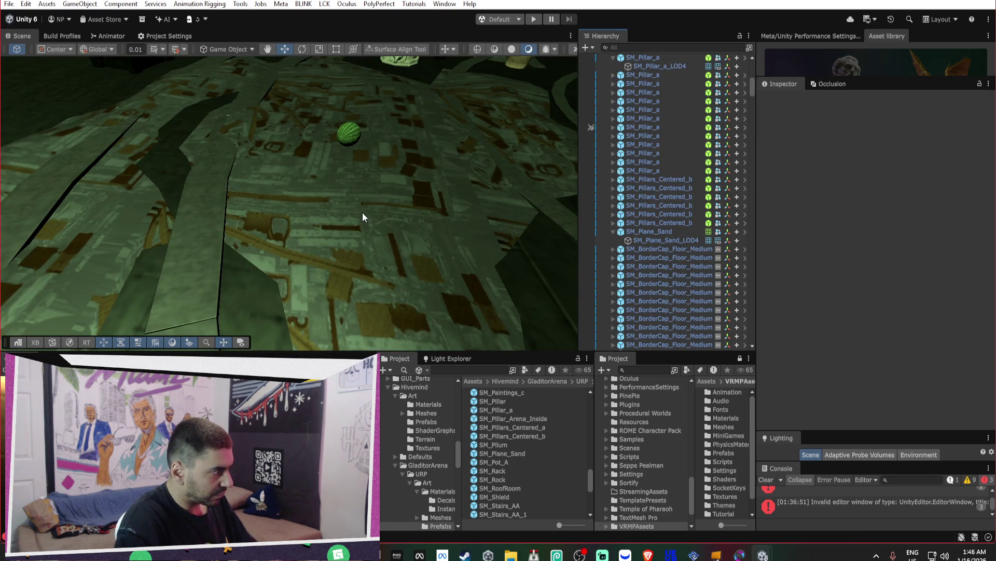
# - Select the sand floor's LOD4 mesh and locate its M_Sand material and mesh asset
pyautogui.click(364, 215)
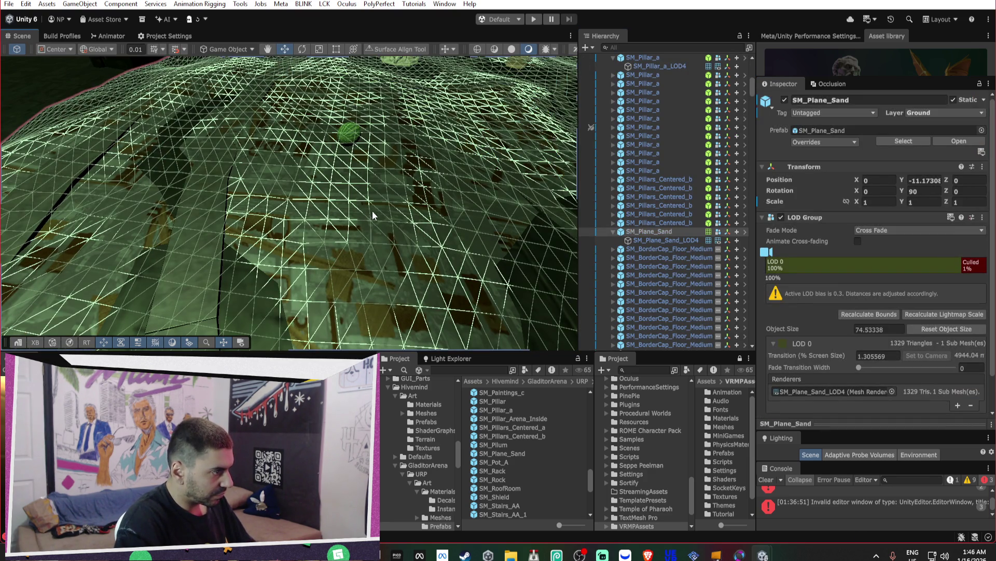
pyautogui.click(693, 240)
pyautogui.click(895, 216)
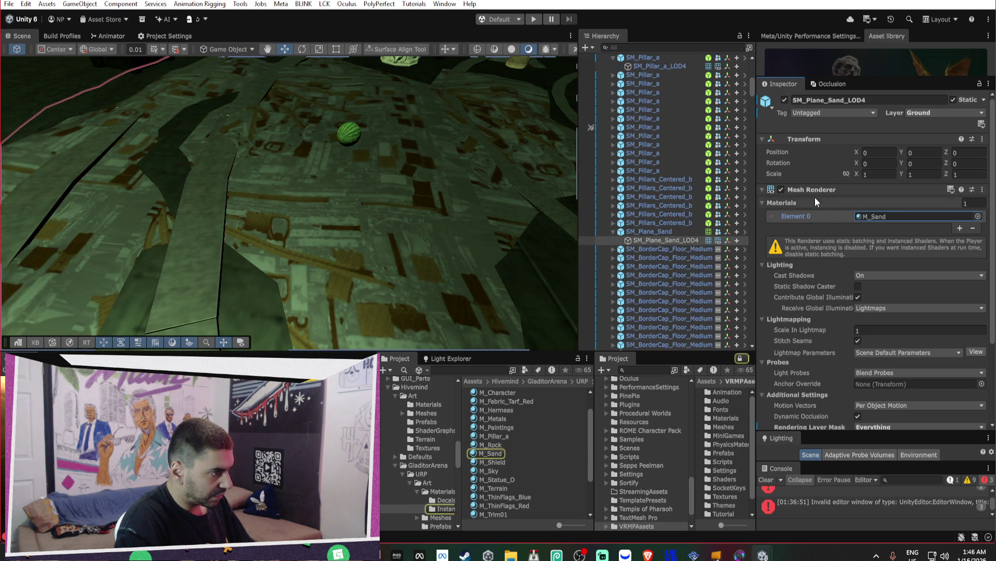
pyautogui.click(811, 189)
pyautogui.click(882, 213)
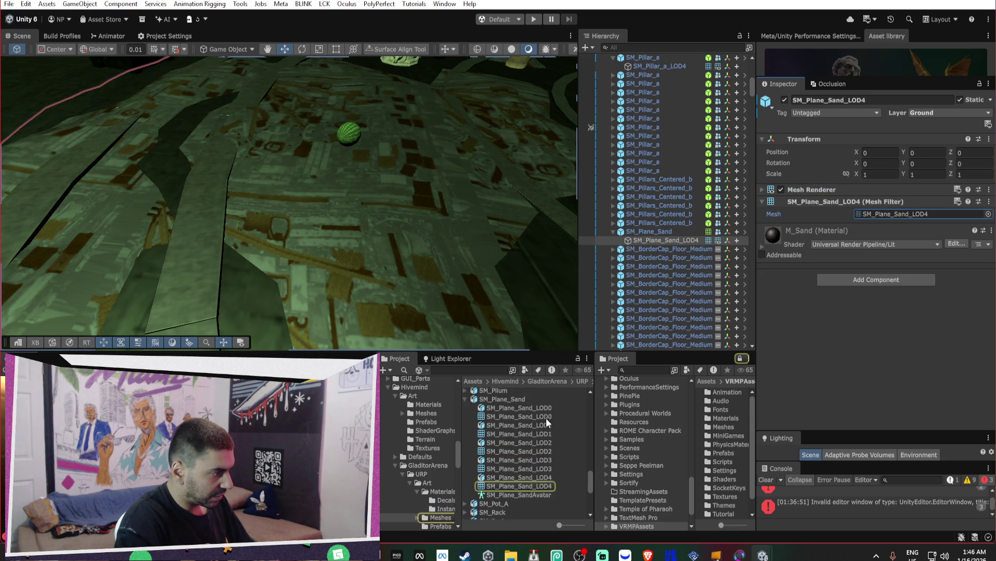
# - Set the SM_Plane_Sand model's material Location to Use Embedded Materials and apply, creating MI_Sand
pyautogui.click(507, 452)
pyautogui.click(901, 186)
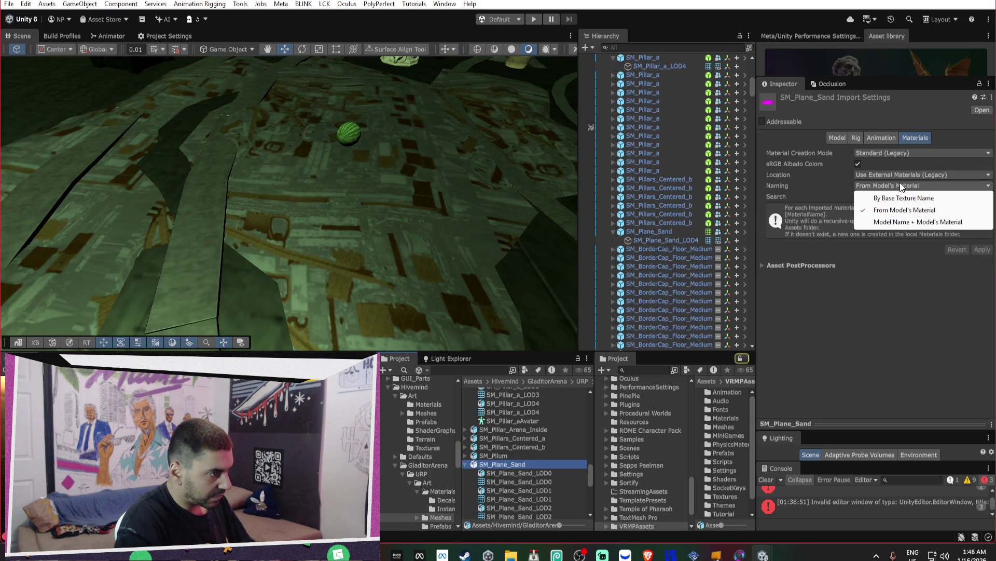
pyautogui.click(899, 176)
pyautogui.click(908, 199)
pyautogui.click(982, 267)
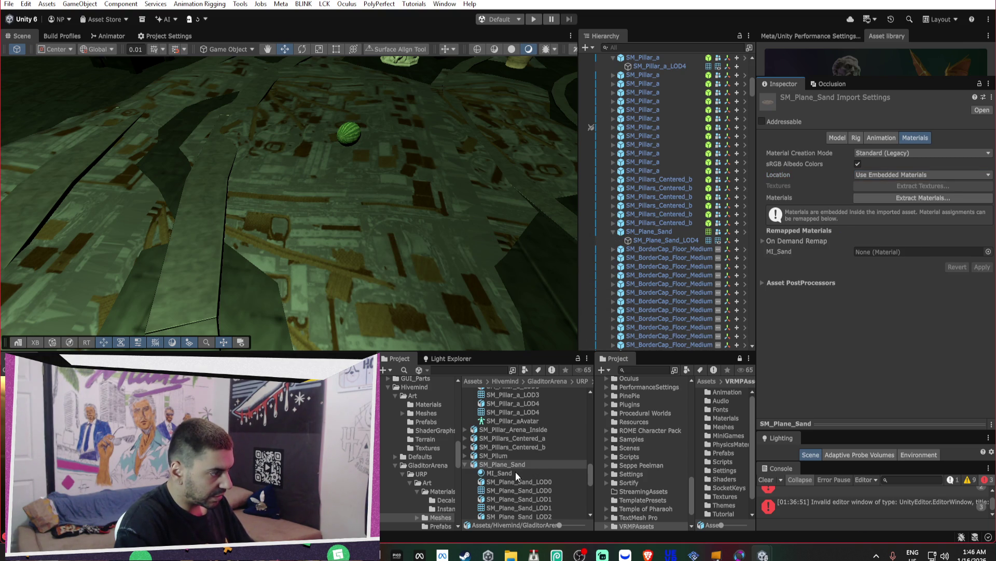
pyautogui.click(515, 472)
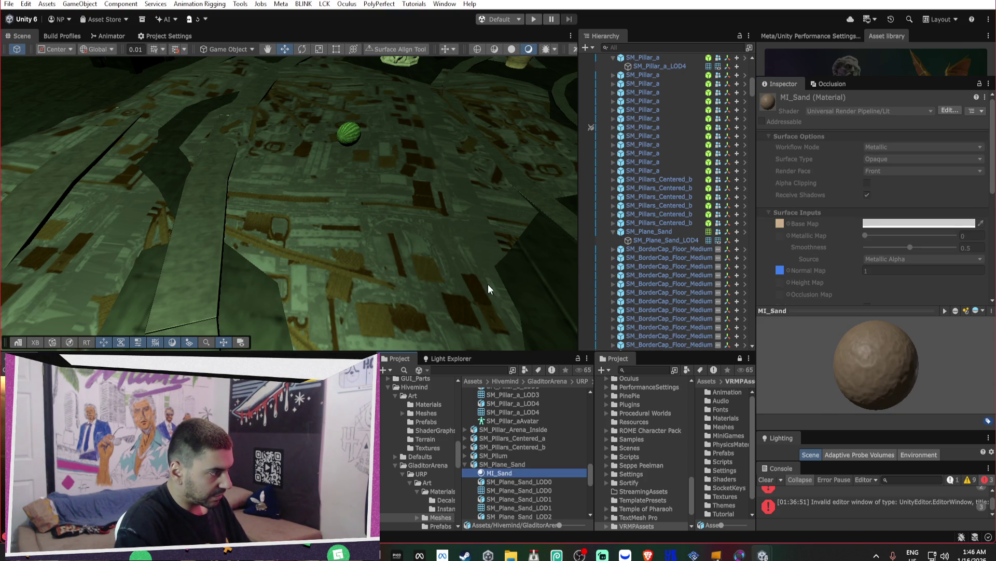
# - Reselect the floor's SM_Plane_Sand_LOD4 object and expand its renderer settings
pyautogui.click(488, 285)
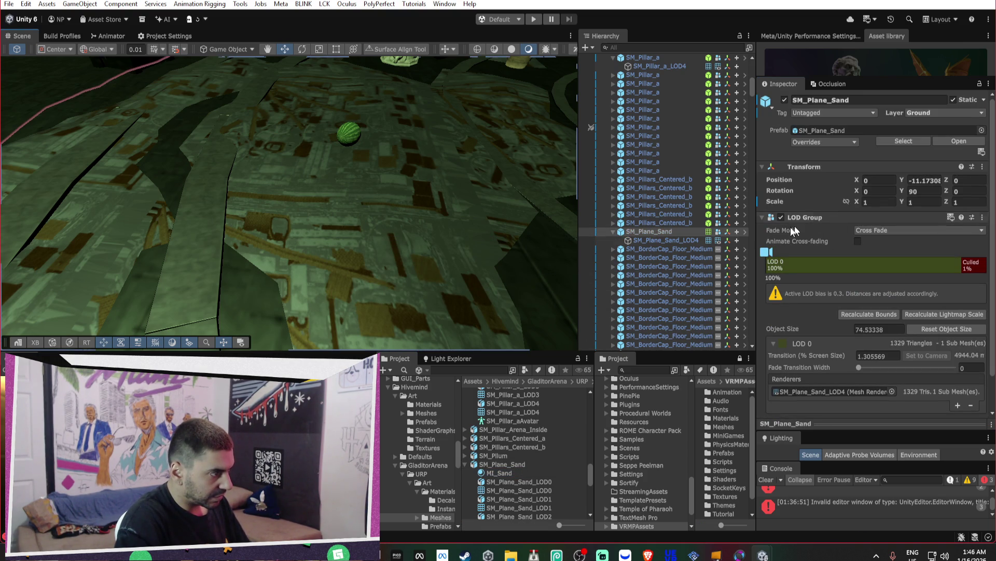
pyautogui.click(699, 240)
pyautogui.click(834, 188)
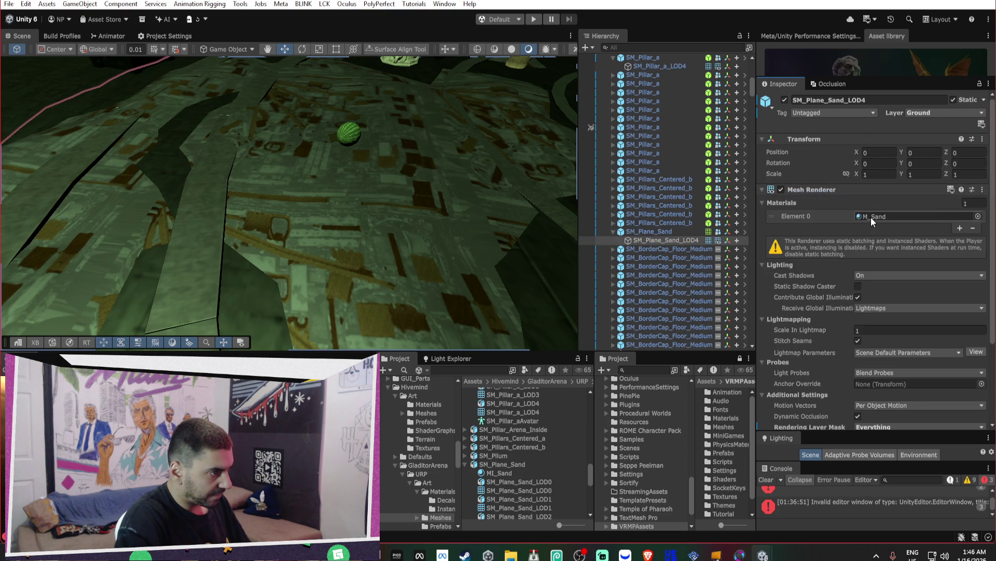
# - Assign MI_Sand to the floor's Element 0 material and apply it to the SM_Plane_Sand prefab
pyautogui.rightClick(871, 217)
pyautogui.moveTo(506, 472); pyautogui.dragTo(878, 217)
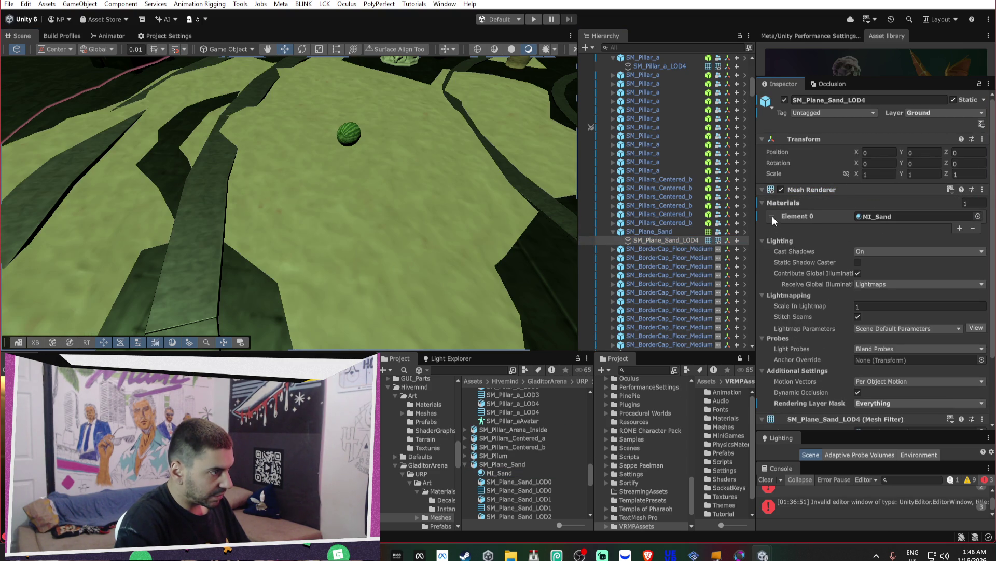
pyautogui.rightClick(800, 217)
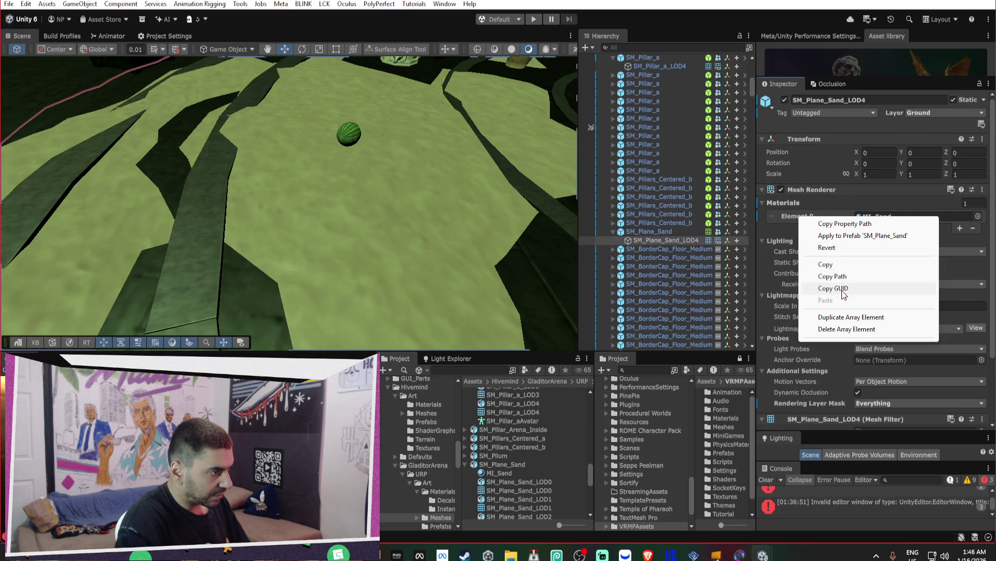
pyautogui.click(823, 236)
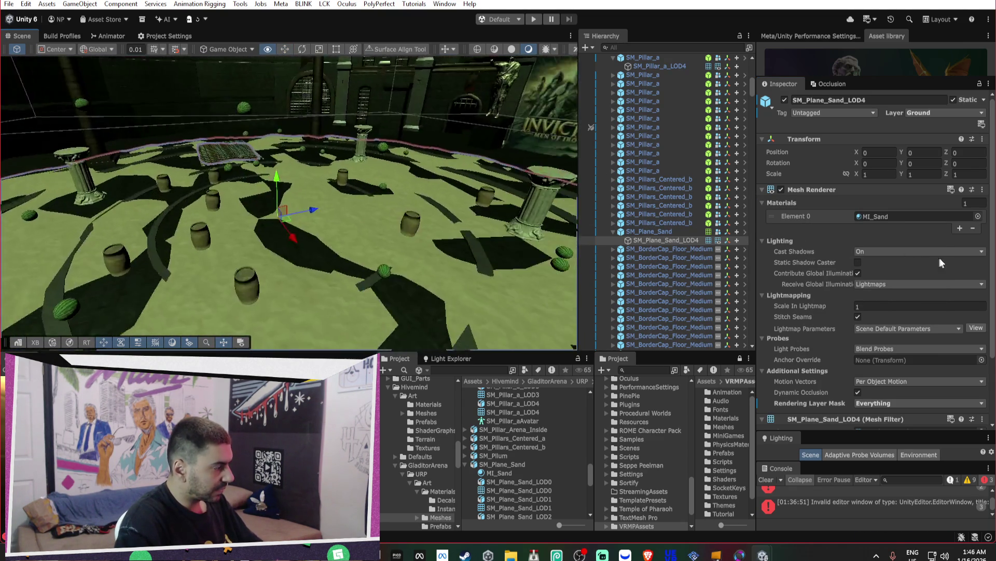
# - Move the sand plane to Position Y 0.28 and scale it to Y 2.4066
pyautogui.moveTo(393, 172)
pyautogui.mouseDown()
pyautogui.moveTo(387, 153)
pyautogui.moveTo(502, 180)
pyautogui.moveTo(695, 204)
pyautogui.moveTo(633, 202)
pyautogui.moveTo(640, 195)
pyautogui.moveTo(428, 157)
pyautogui.mouseUp()
pyautogui.moveTo(536, 184)
pyautogui.mouseDown()
pyautogui.moveTo(541, 164)
pyautogui.moveTo(602, 145)
pyautogui.mouseUp()
pyautogui.moveTo(449, 121)
pyautogui.mouseDown()
pyautogui.moveTo(456, 35)
pyautogui.moveTo(451, 60)
pyautogui.mouseUp()
pyautogui.moveTo(452, 60)
pyautogui.mouseDown()
pyautogui.moveTo(432, 98)
pyautogui.moveTo(429, 90)
pyautogui.moveTo(569, 101)
pyautogui.moveTo(431, 283)
pyautogui.mouseUp()
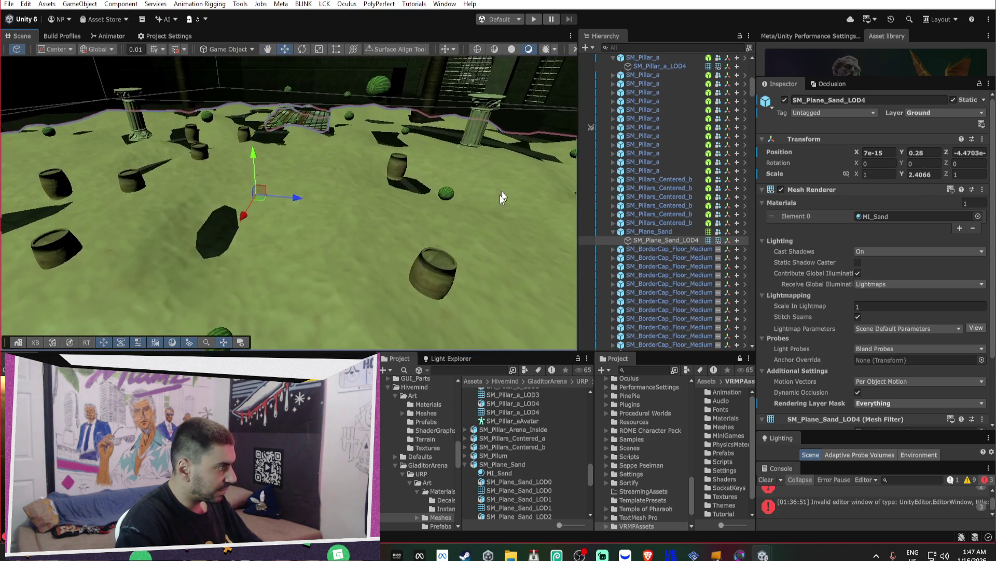
# - Inspect several wooden barrels around the arena, including WoodenBarrel_01_d (2) and WoodenBarrel_old_01_d (9)
pyautogui.click(431, 283)
pyautogui.moveTo(447, 247); pyautogui.dragTo(269, 186)
pyautogui.click(243, 180)
pyautogui.click(301, 155)
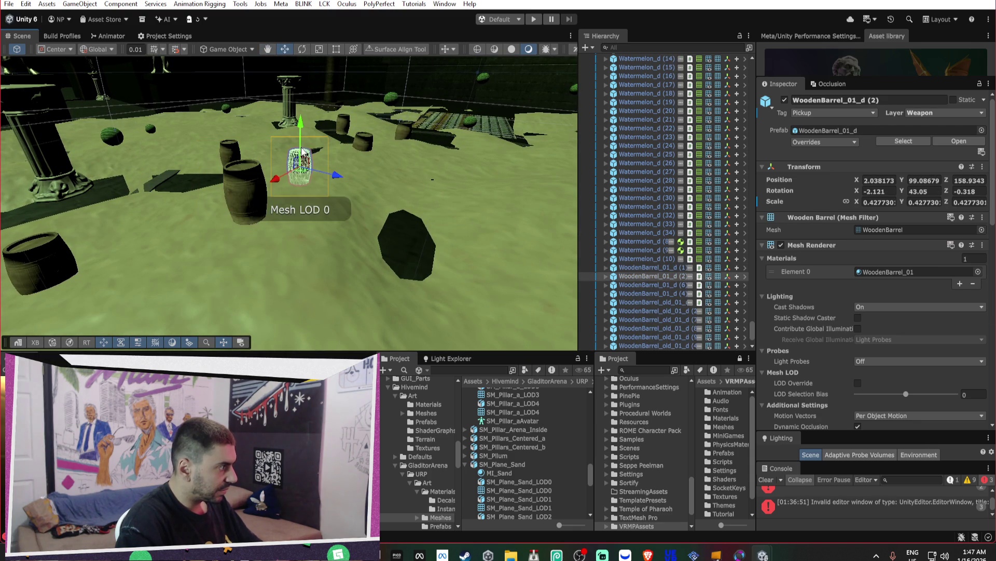
pyautogui.moveTo(300, 110)
pyautogui.mouseDown()
pyautogui.moveTo(322, 135)
pyautogui.moveTo(312, 156)
pyautogui.moveTo(322, 171)
pyautogui.mouseUp()
pyautogui.click(325, 143)
pyautogui.press('e')
pyautogui.click(342, 136)
pyautogui.moveTo(349, 85)
pyautogui.mouseDown()
pyautogui.moveTo(681, 98)
pyautogui.moveTo(519, 159)
pyautogui.mouseUp()
# - Raise WoodenBarrel_01_d (4) to about Position Y 99.79, then select the SM_FrontPodium_Arch_AA arch
pyautogui.click(349, 165)
pyautogui.moveTo(358, 128)
pyautogui.mouseDown()
pyautogui.moveTo(173, 156)
pyautogui.moveTo(191, 140)
pyautogui.moveTo(426, 112)
pyautogui.moveTo(261, 128)
pyautogui.moveTo(227, 153)
pyautogui.moveTo(561, 165)
pyautogui.moveTo(454, 158)
pyautogui.moveTo(511, 133)
pyautogui.moveTo(469, 131)
pyautogui.moveTo(381, 213)
pyautogui.mouseUp()
pyautogui.click(191, 140)
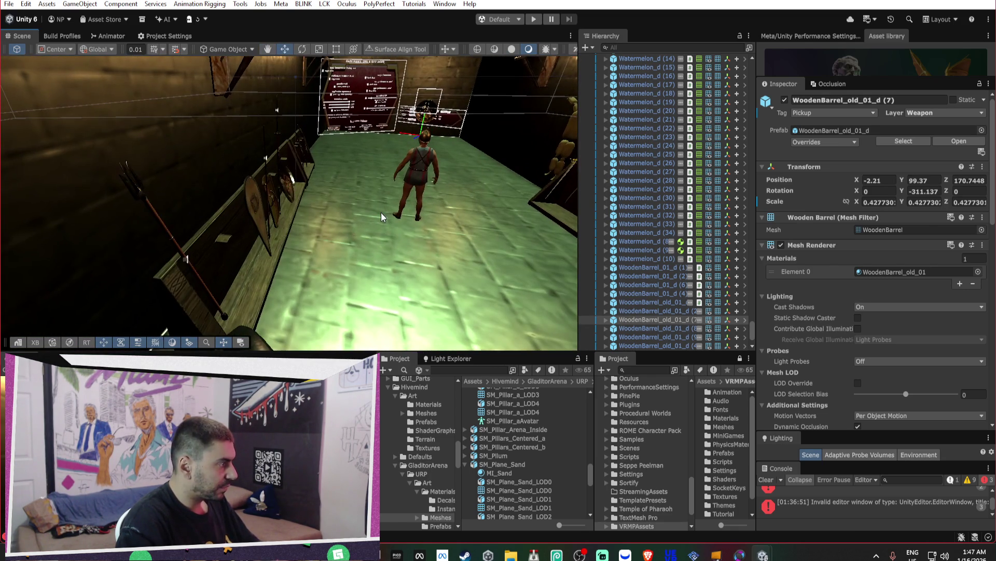
pyautogui.click(371, 227)
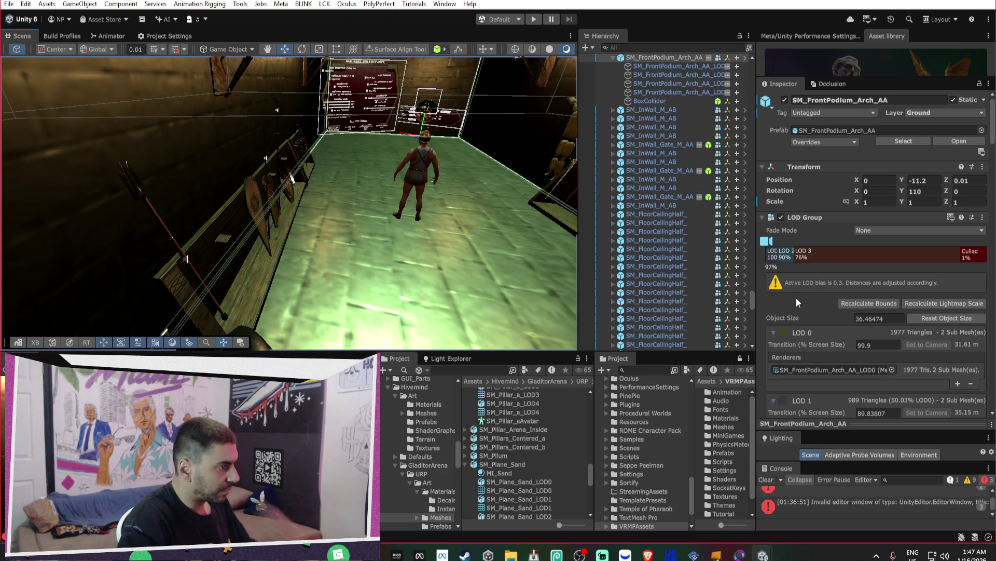
# - Open the SM_FrontPodium_Arch_AA prefab and delete its LOD0, LOD1 and LOD2 child meshes
pyautogui.click(773, 251)
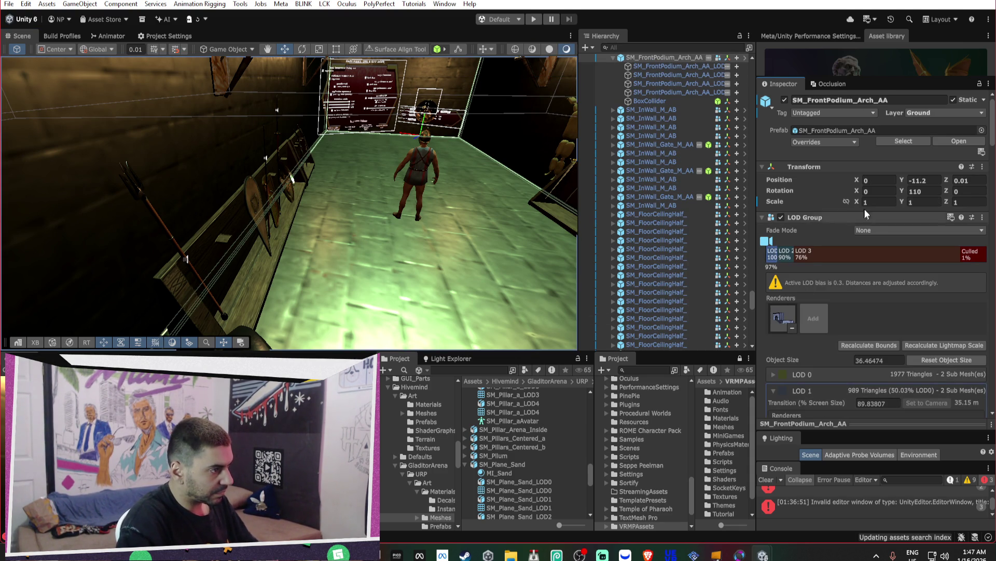
pyautogui.click(851, 130)
pyautogui.doubleClick(519, 453)
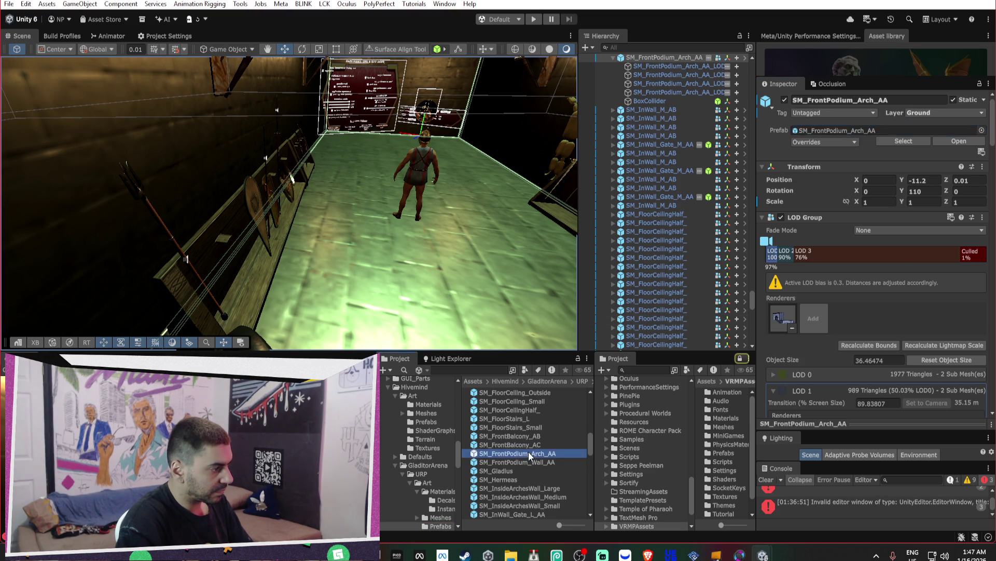
pyautogui.click(668, 81)
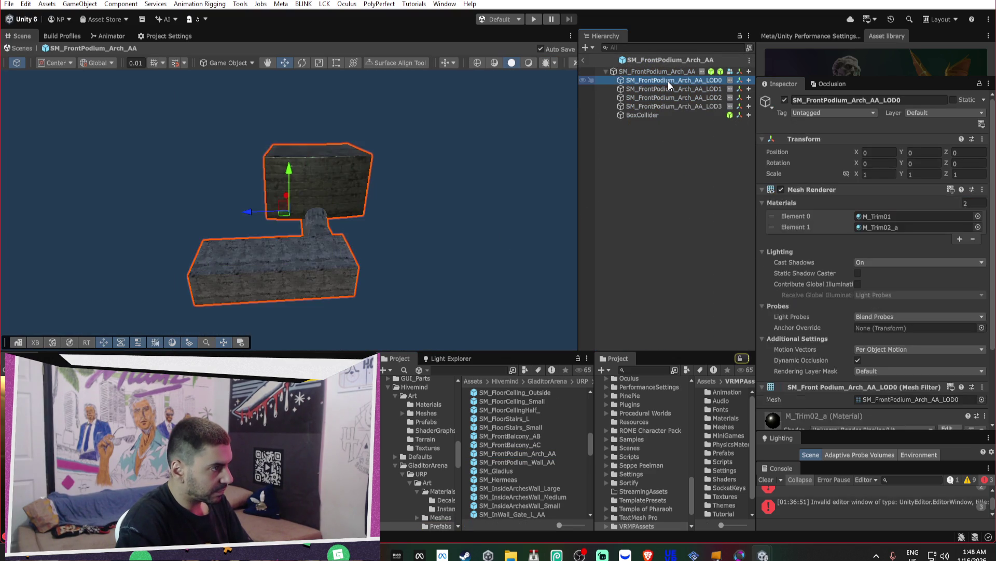
pyautogui.press('Delete')
pyautogui.click(668, 81)
pyautogui.press('Delete')
pyautogui.click(669, 81)
pyautogui.press('Delete')
# - Delete the extra LOD Group levels so a single LOD remains, then exit Prefab Mode
pyautogui.click(665, 71)
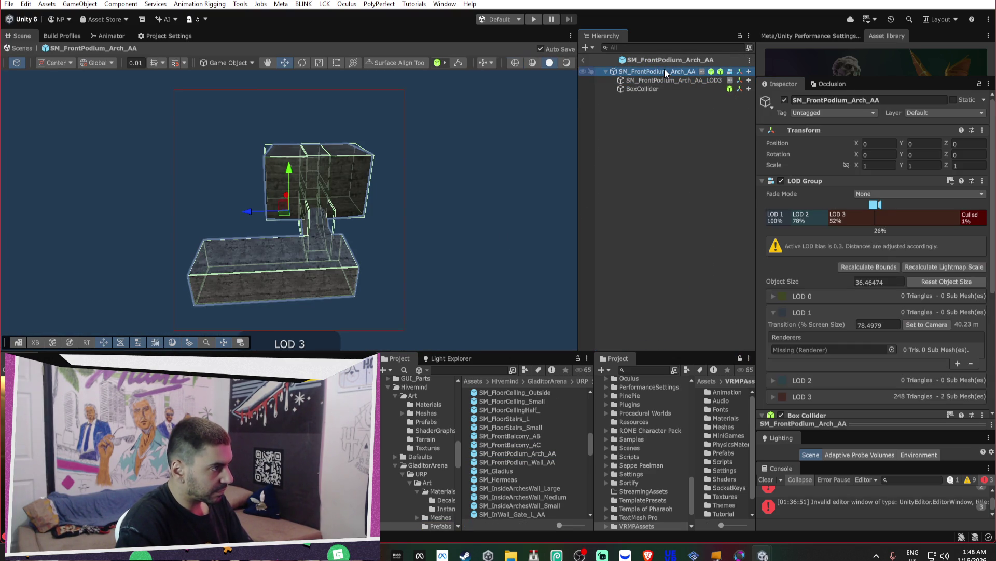
pyautogui.click(799, 233)
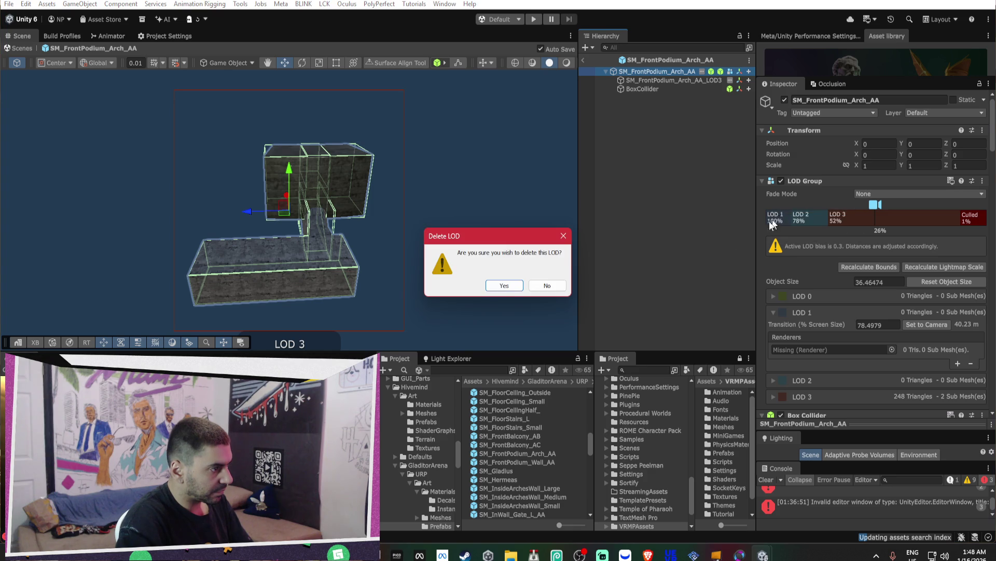
pyautogui.click(504, 287)
pyautogui.rightClick(775, 217)
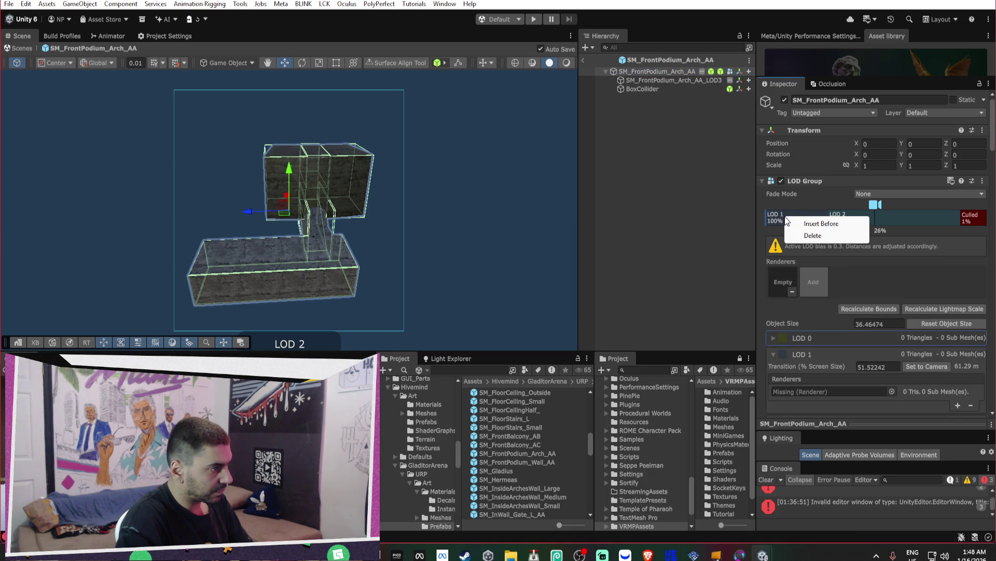
pyautogui.click(799, 235)
pyautogui.click(506, 287)
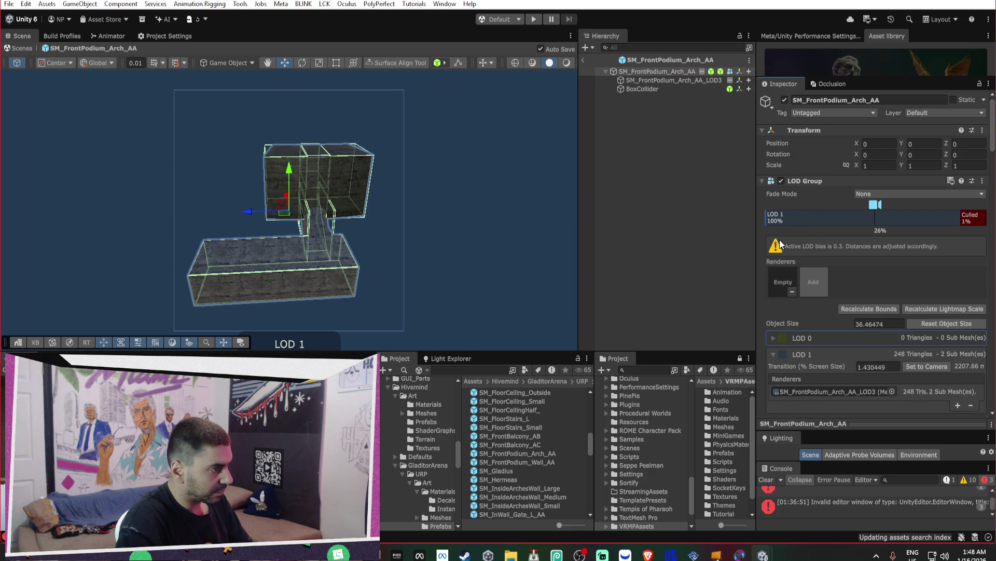
pyautogui.moveTo(768, 216); pyautogui.dragTo(826, 216)
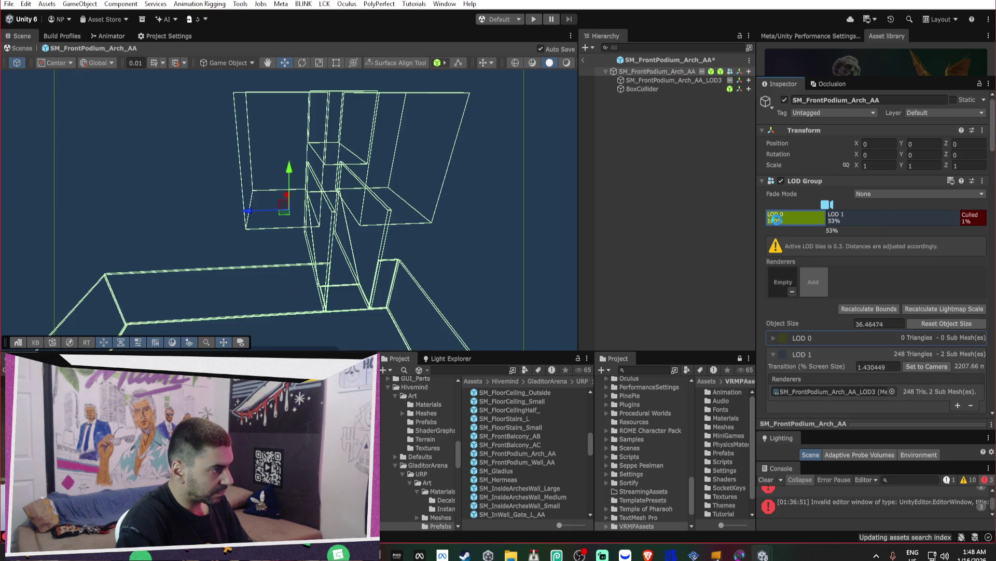
pyautogui.rightClick(778, 217)
pyautogui.click(807, 237)
pyautogui.click(506, 287)
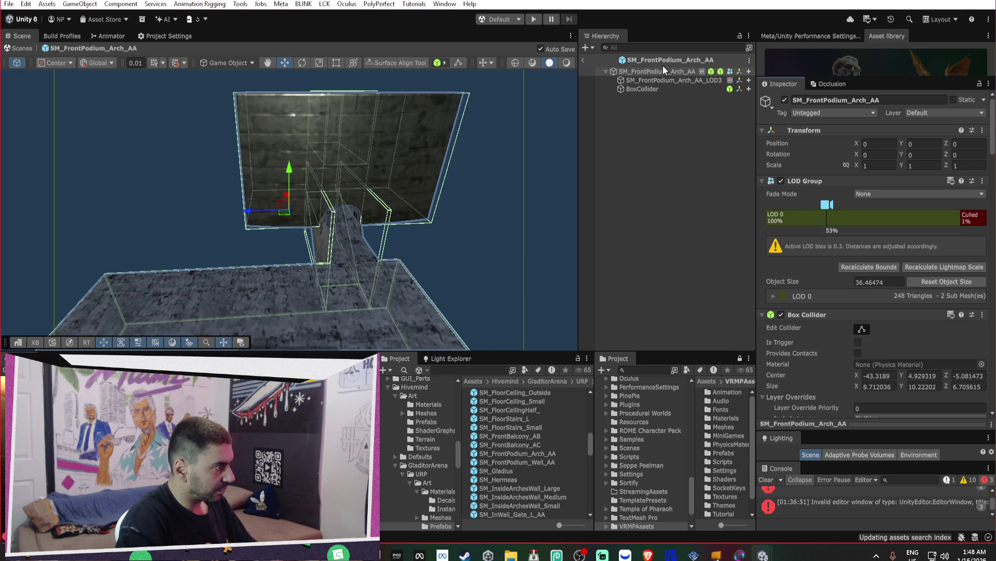
pyautogui.click(581, 61)
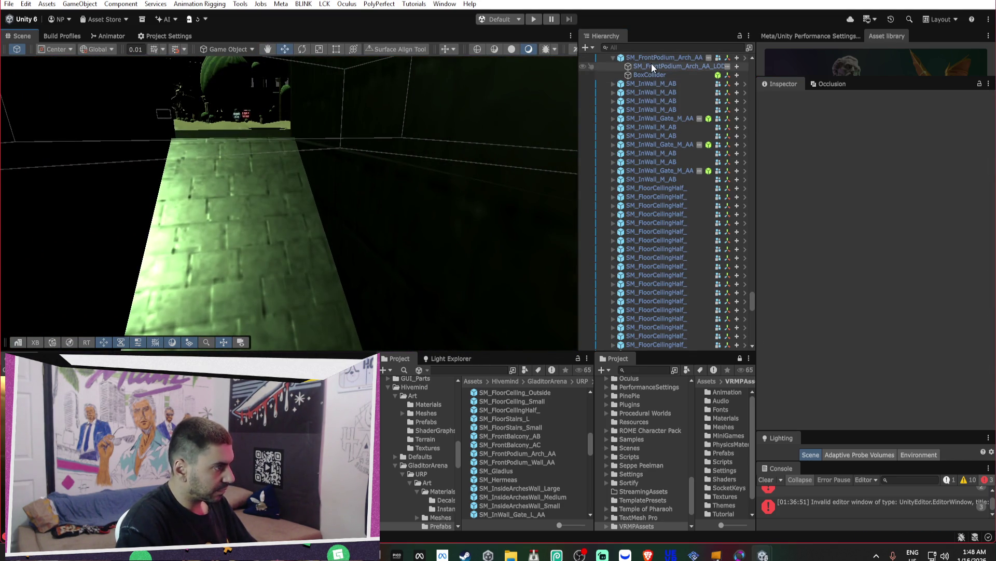
# - Scale the SM_Pillar_a pillar to about 3.52 and raise it, then undo the enlargement
pyautogui.doubleClick(651, 60)
pyautogui.moveTo(308, 166)
pyautogui.mouseDown()
pyautogui.moveTo(238, 135)
pyautogui.moveTo(363, 146)
pyautogui.mouseUp()
pyautogui.moveTo(640, 170)
pyautogui.mouseDown()
pyautogui.moveTo(683, 152)
pyautogui.moveTo(566, 153)
pyautogui.moveTo(889, 130)
pyautogui.moveTo(225, 229)
pyautogui.moveTo(220, 200)
pyautogui.mouseUp()
pyautogui.click(225, 229)
pyautogui.press('w')
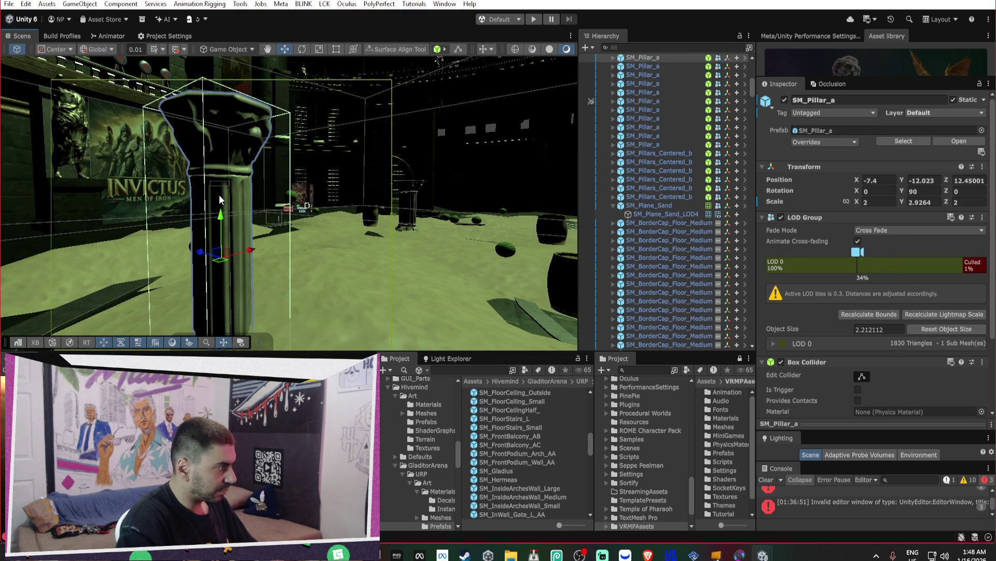
pyautogui.press('f')
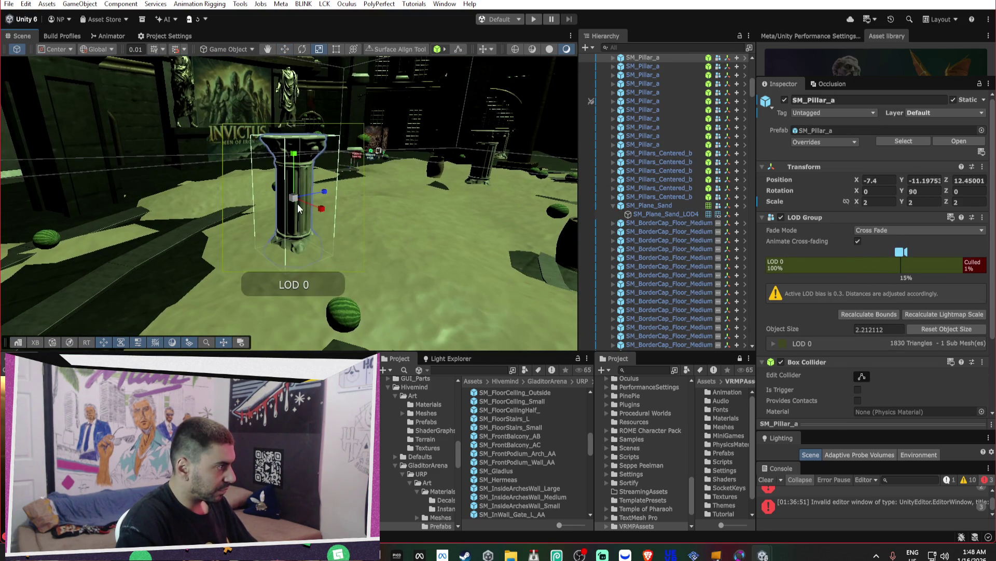
pyautogui.press('r')
pyautogui.moveTo(309, 191); pyautogui.dragTo(318, 172)
pyautogui.press('w')
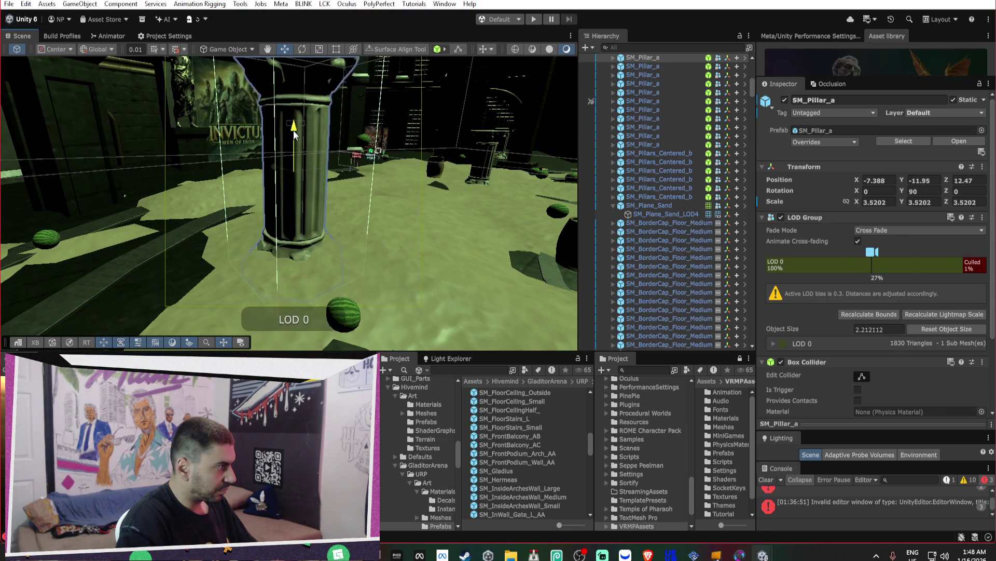
pyautogui.moveTo(294, 122)
pyautogui.mouseDown()
pyautogui.moveTo(291, 110)
pyautogui.moveTo(164, 93)
pyautogui.moveTo(190, 107)
pyautogui.mouseUp()
pyautogui.hotkey('ctrl', 'z')
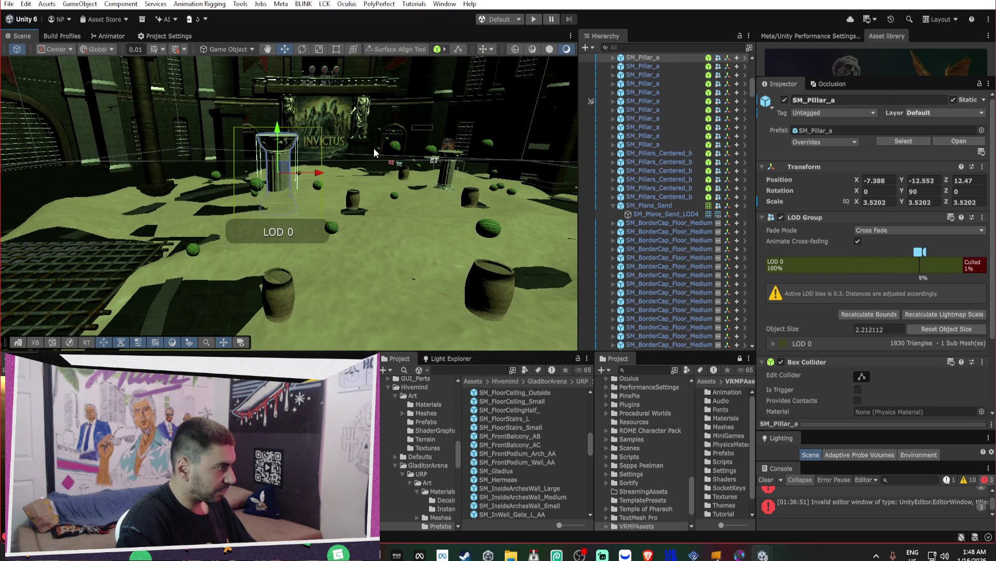
# - Select the podium arch, then the SM_FloorCeilingHalf_ floor piece to view its LOD Group
pyautogui.click(372, 149)
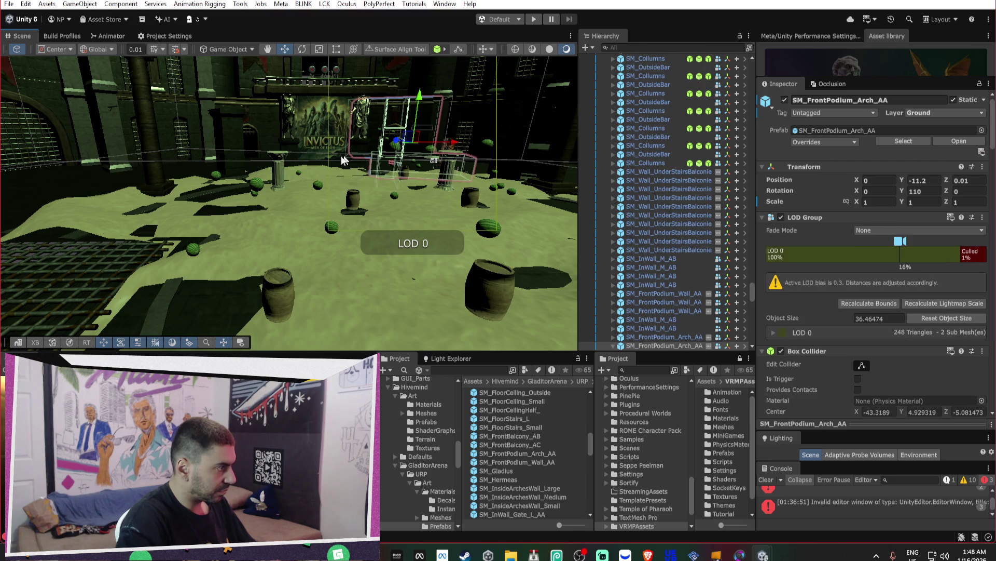
pyautogui.press('f')
pyautogui.moveTo(454, 204)
pyautogui.mouseDown()
pyautogui.moveTo(341, 244)
pyautogui.moveTo(325, 225)
pyautogui.mouseUp()
pyautogui.click(325, 225)
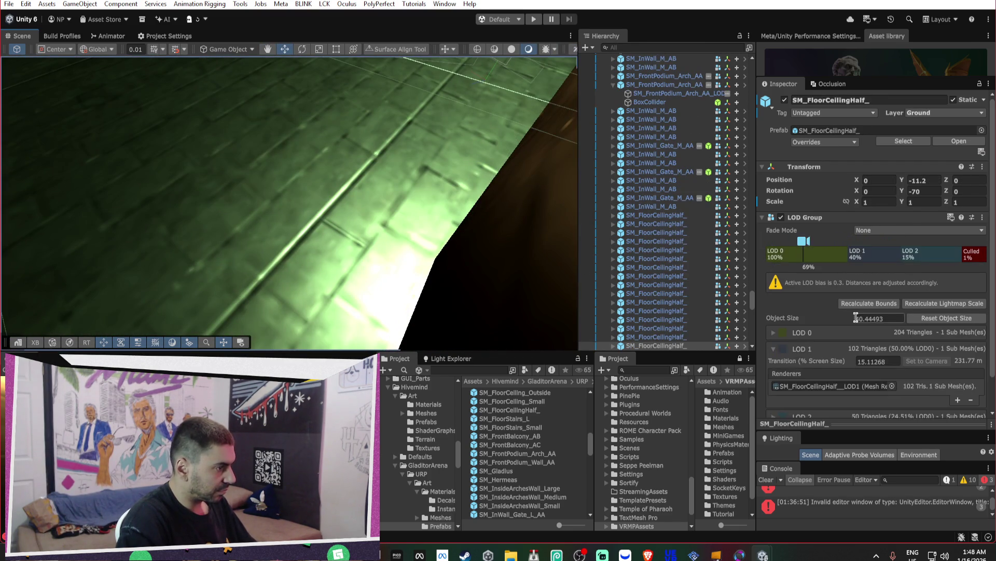
# - Select the floor piece's LOD0 mesh and another room mesh to review their Inspectors
pyautogui.scroll(-2, 855, 317)
pyautogui.click(329, 198)
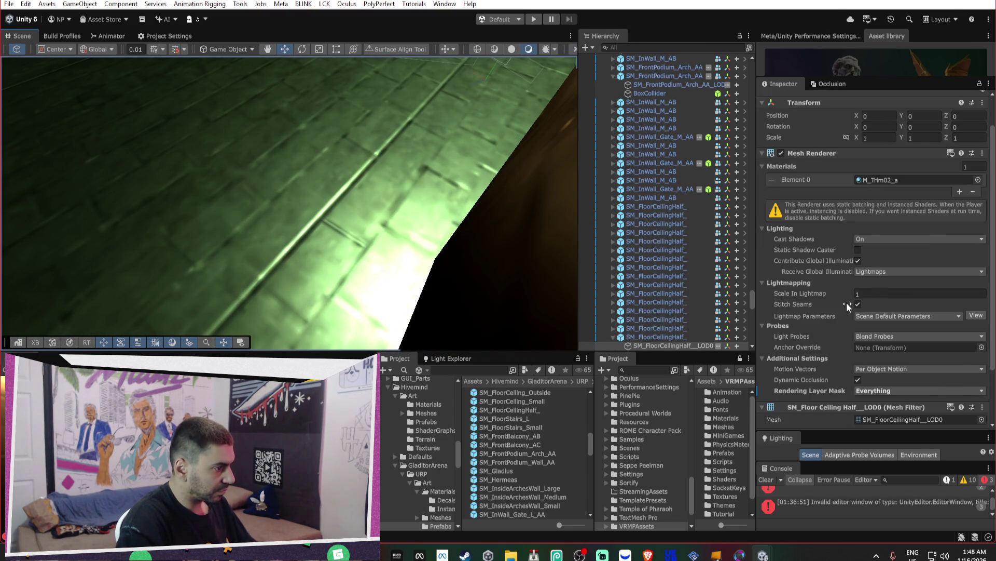
pyautogui.scroll(-3, 834, 297)
pyautogui.click(294, 175)
pyautogui.moveTo(293, 174)
pyautogui.mouseDown()
pyautogui.moveTo(458, 52)
pyautogui.moveTo(364, 153)
pyautogui.moveTo(354, 279)
pyautogui.mouseUp()
# - Re-bake the SM_FrontPodium_Arch_AA NavMesh Surface and frame the podium
pyautogui.click(354, 278)
pyautogui.scroll(-10, 874, 324)
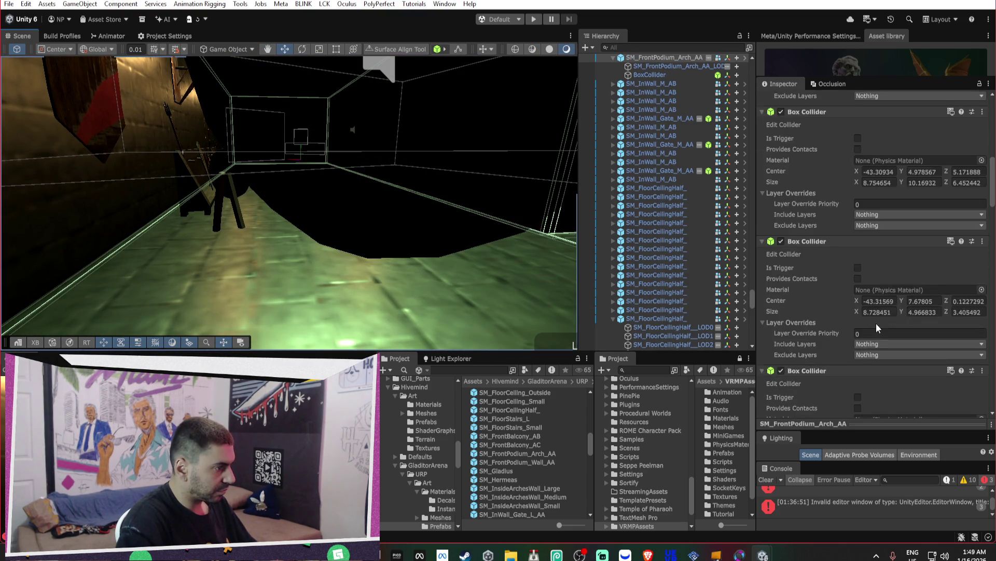
pyautogui.scroll(-5, 870, 328)
pyautogui.click(955, 383)
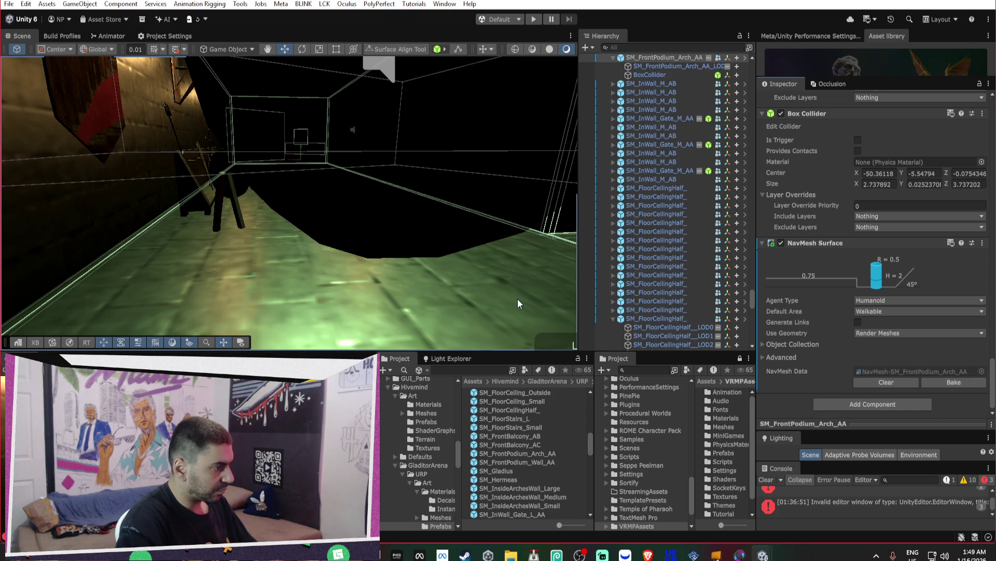
pyautogui.press('f')
pyautogui.click(160, 37)
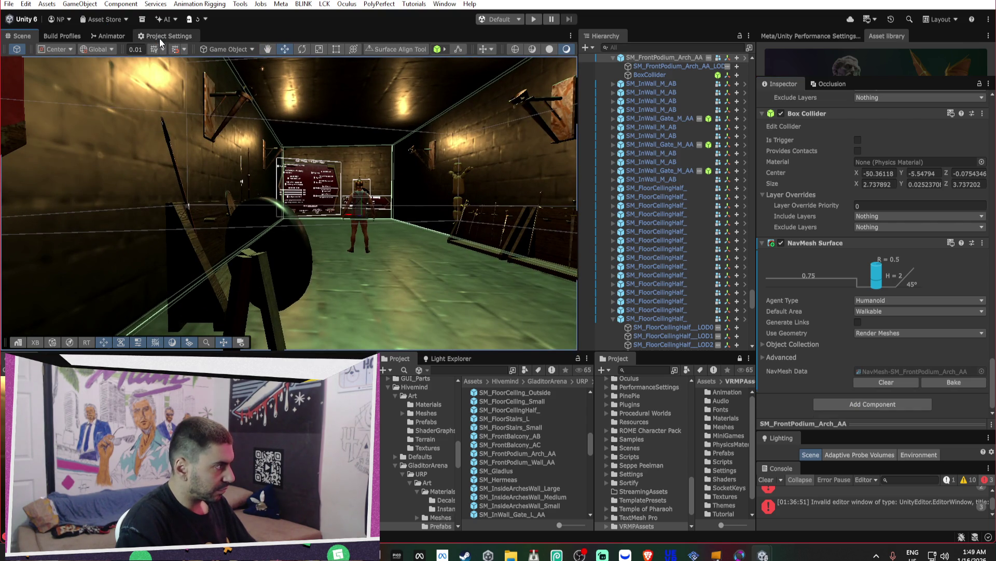
# - Start an Android build from Build Profiles, then cancel it
pyautogui.click(80, 39)
pyautogui.click(462, 337)
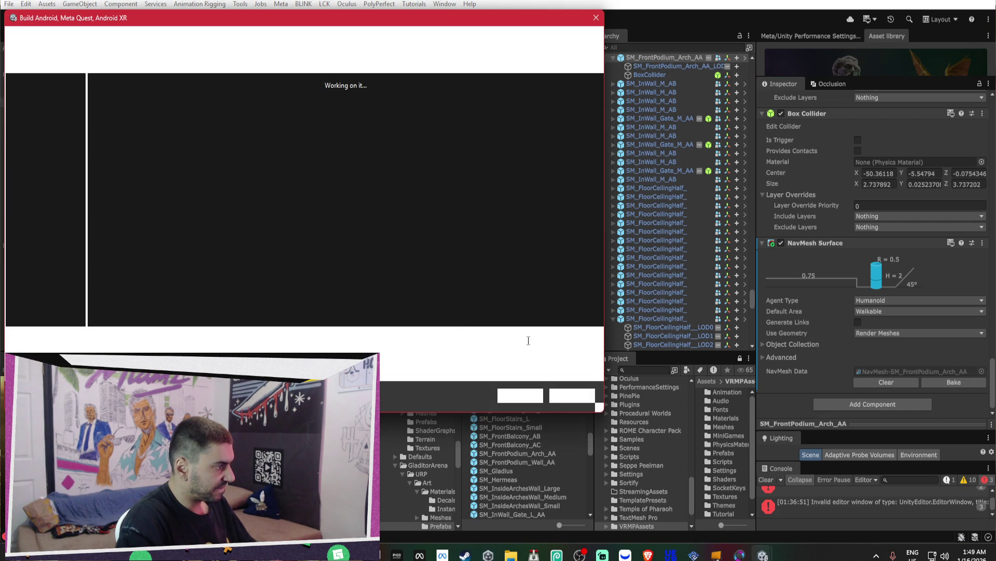
pyautogui.click(582, 395)
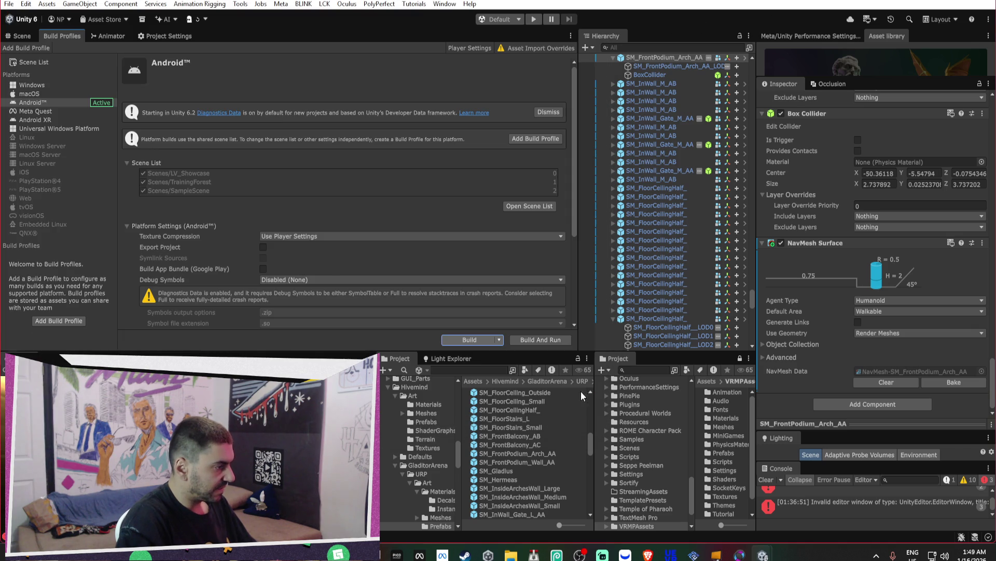
# - Set Misc Rotation Offset X to -45 on both LeftOffset and RightOffset
pyautogui.click(643, 46)
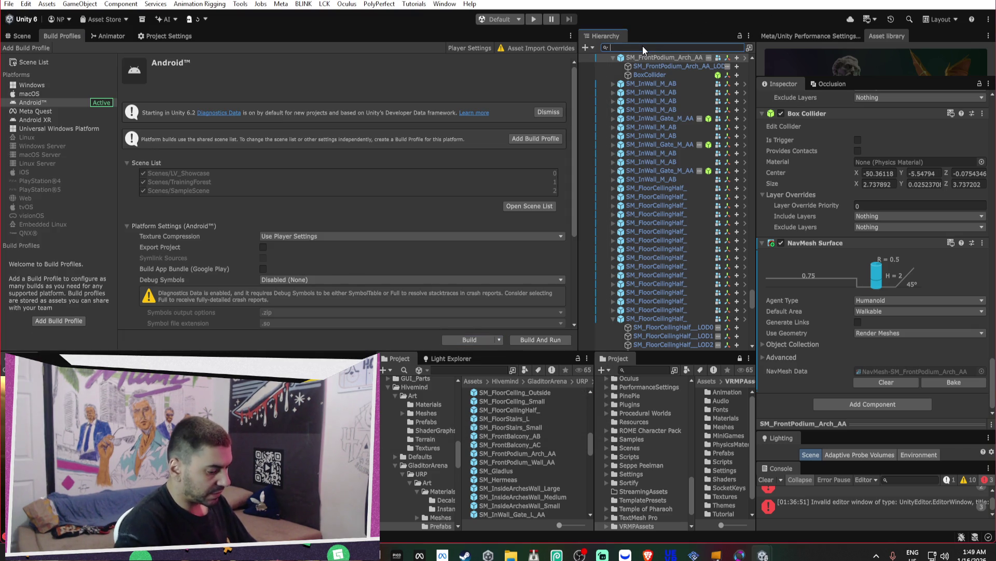
pyautogui.write('off')
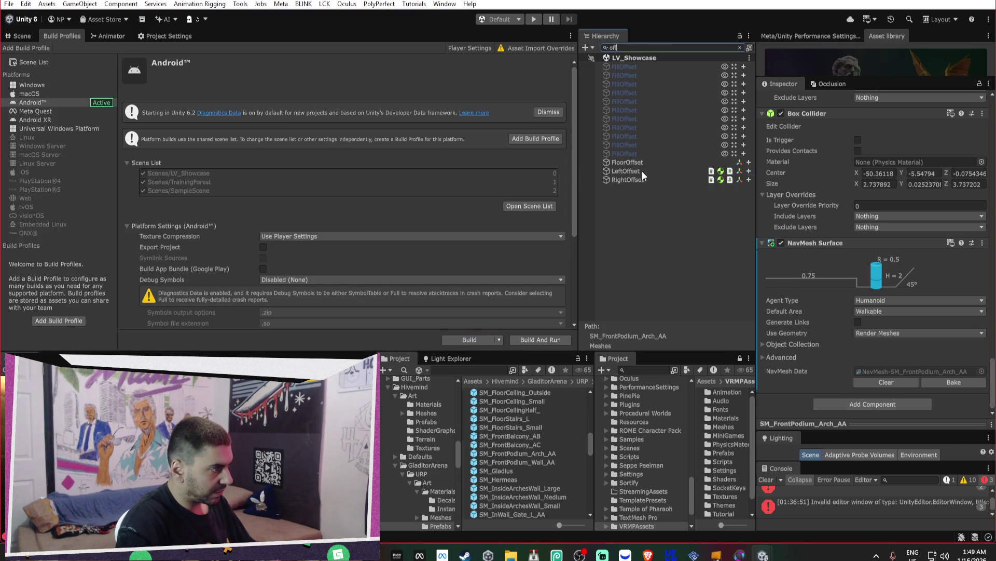
pyautogui.click(642, 170)
pyautogui.keyDown('shift'); pyautogui.click(641, 180); pyautogui.keyUp('shift')
pyautogui.scroll(3, 932, 282)
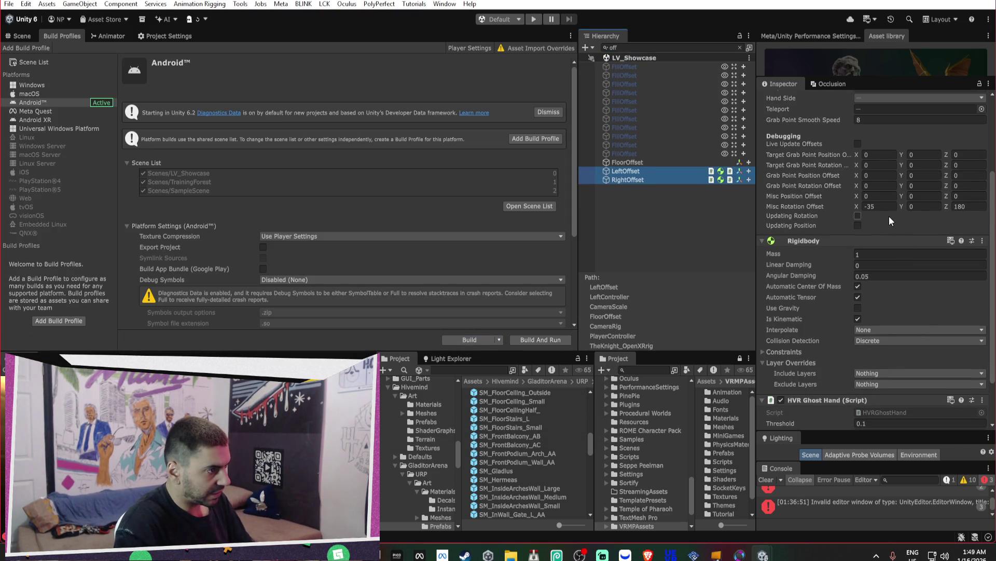
pyautogui.click(877, 206)
pyautogui.write('-45')
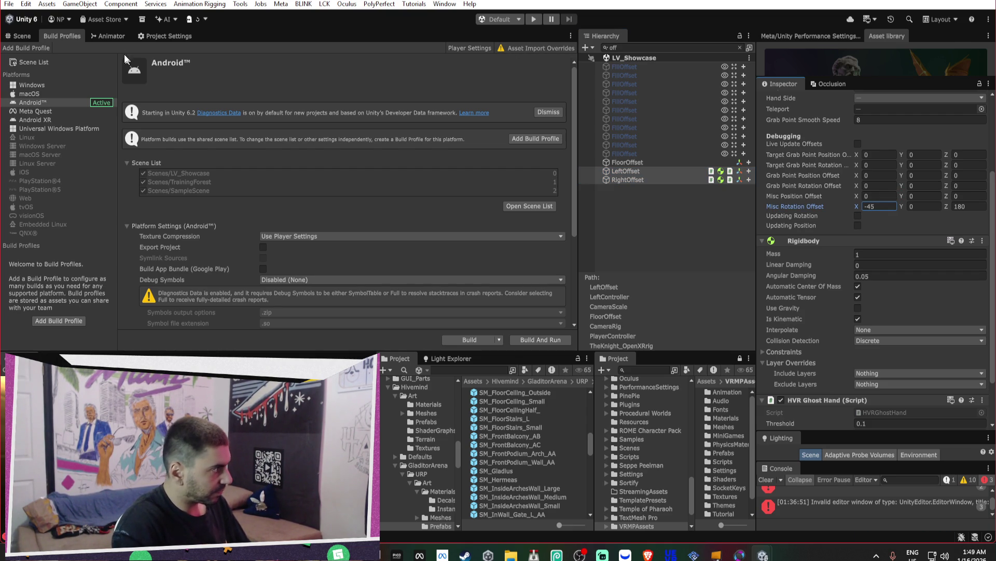
# - Build for Android, replacing Invictus_2026.apk on the Desktop and accepting the warning
pyautogui.click(458, 342)
pyautogui.click(519, 394)
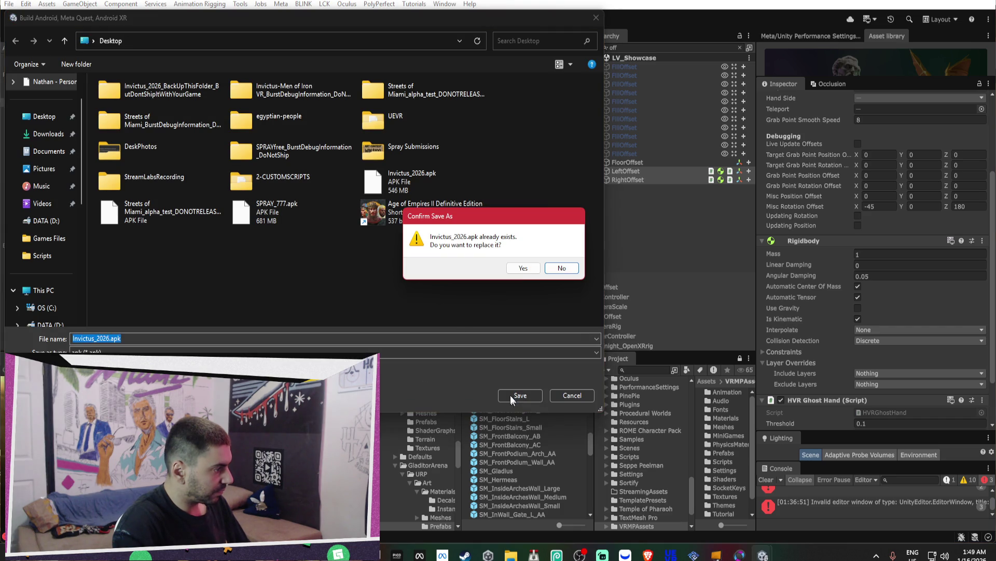
pyautogui.click(524, 269)
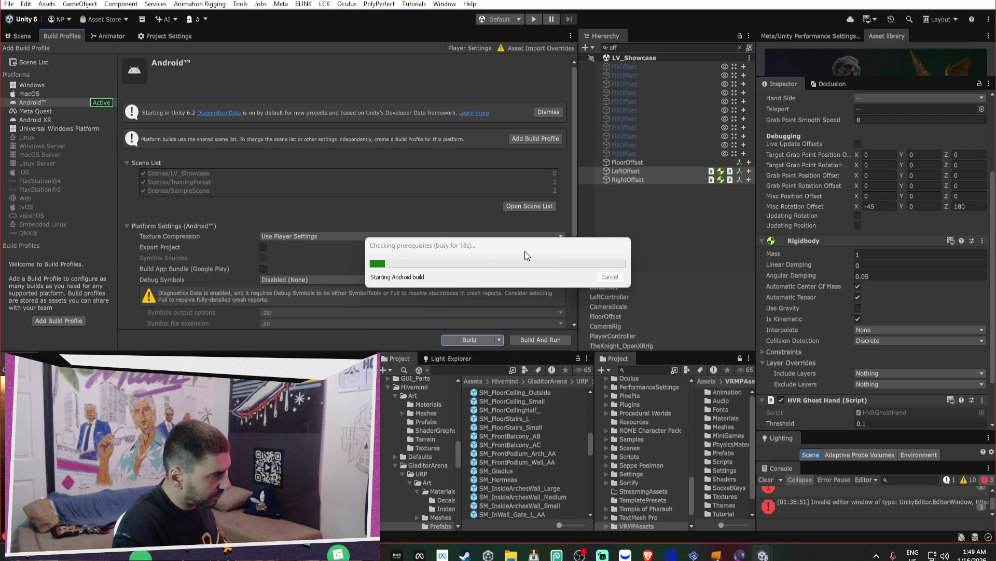
pyautogui.click(524, 295)
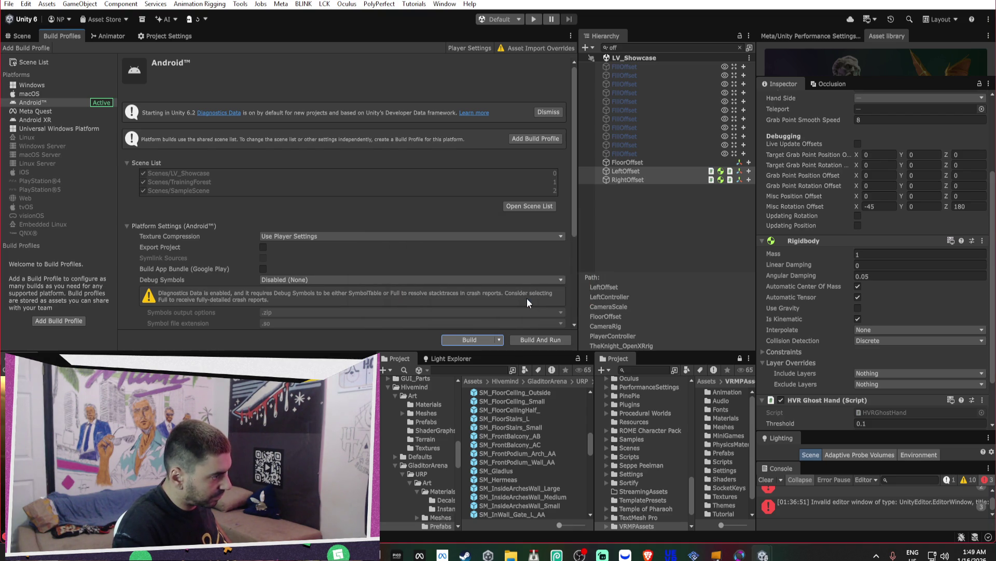
pyautogui.moveTo(763, 554)
pyautogui.click(649, 501)
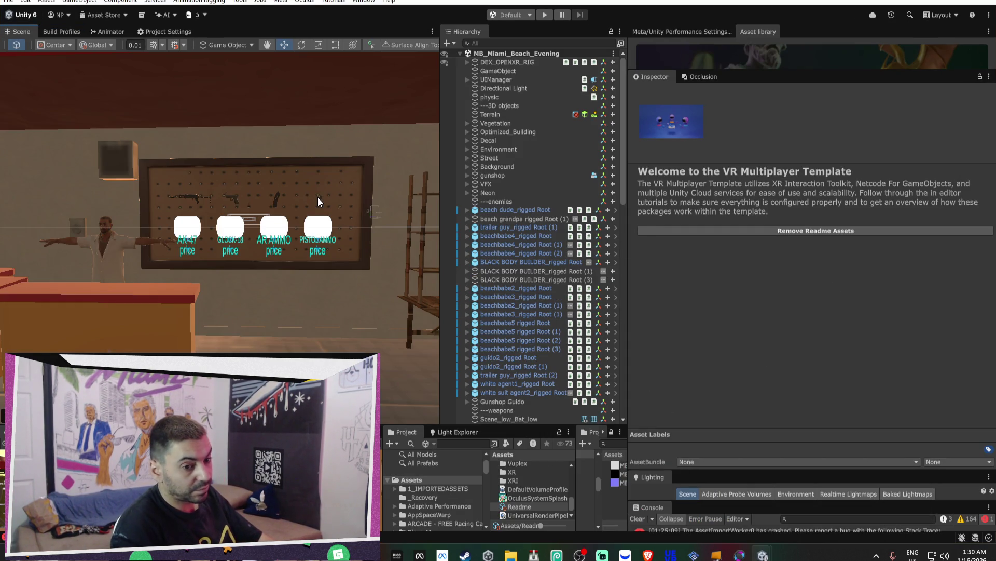
# - Select the four gun-shop buttons, AK47 BUTTON through pistol_ammo_button, on the gun wall
pyautogui.moveTo(294, 245); pyautogui.dragTo(271, 242)
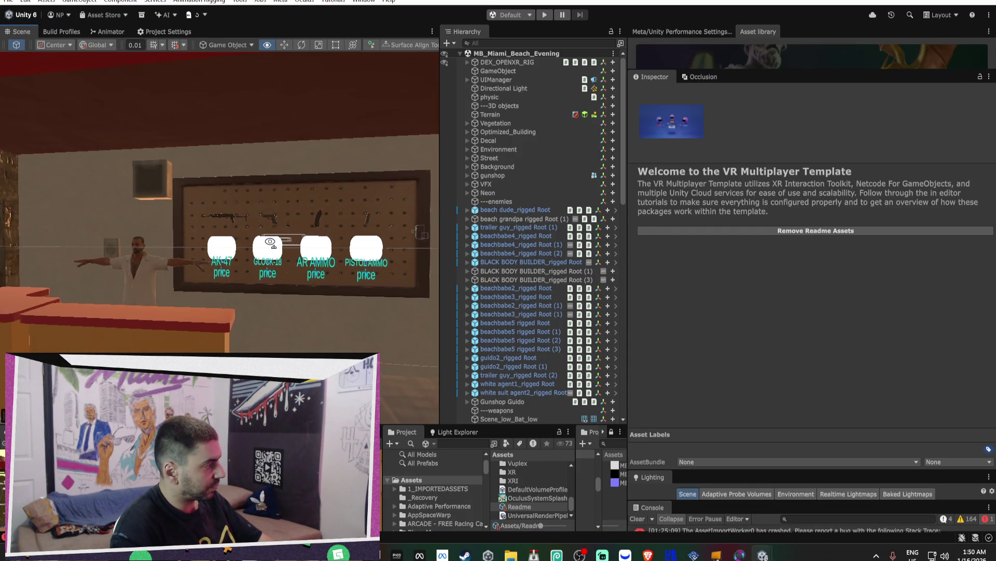
pyautogui.scroll(5, 270, 243)
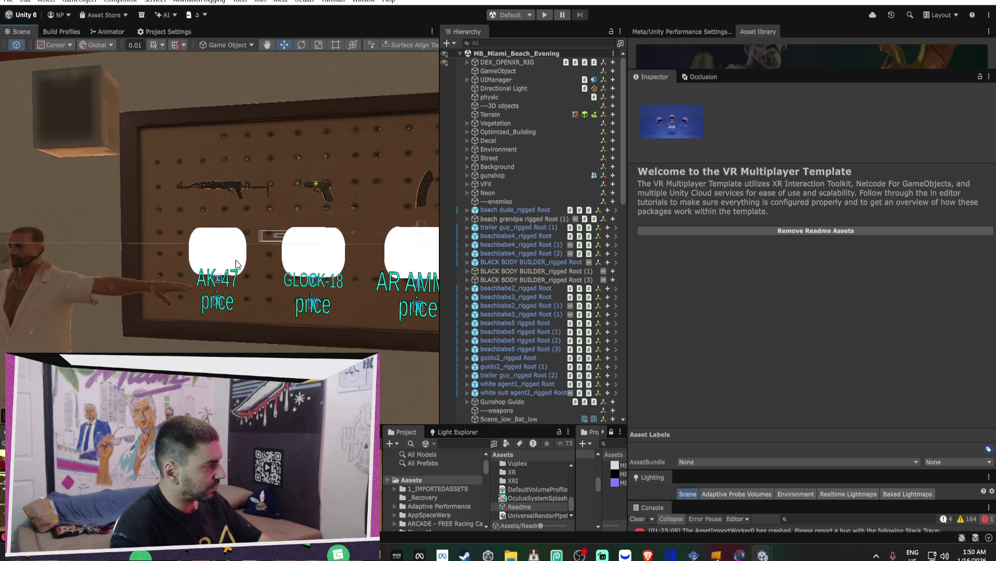
pyautogui.click(236, 264)
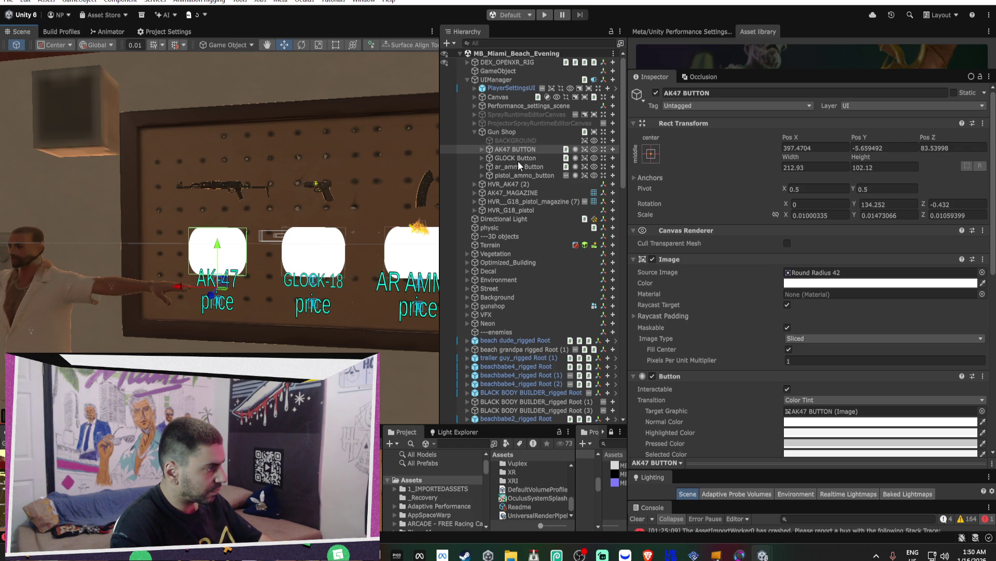
pyautogui.scroll(-2, 861, 194)
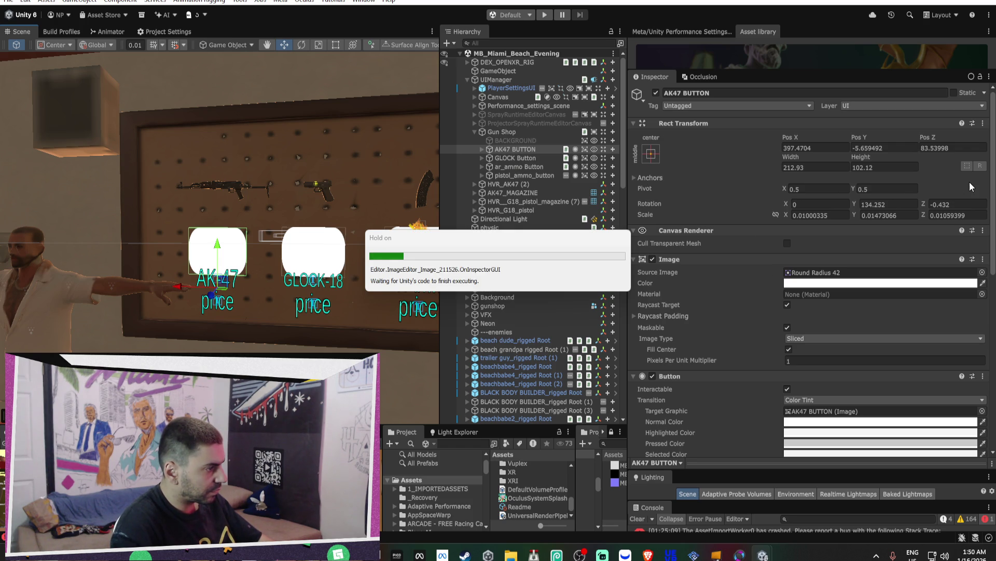
pyautogui.scroll(-5, 969, 182)
pyautogui.scroll(-2, 984, 200)
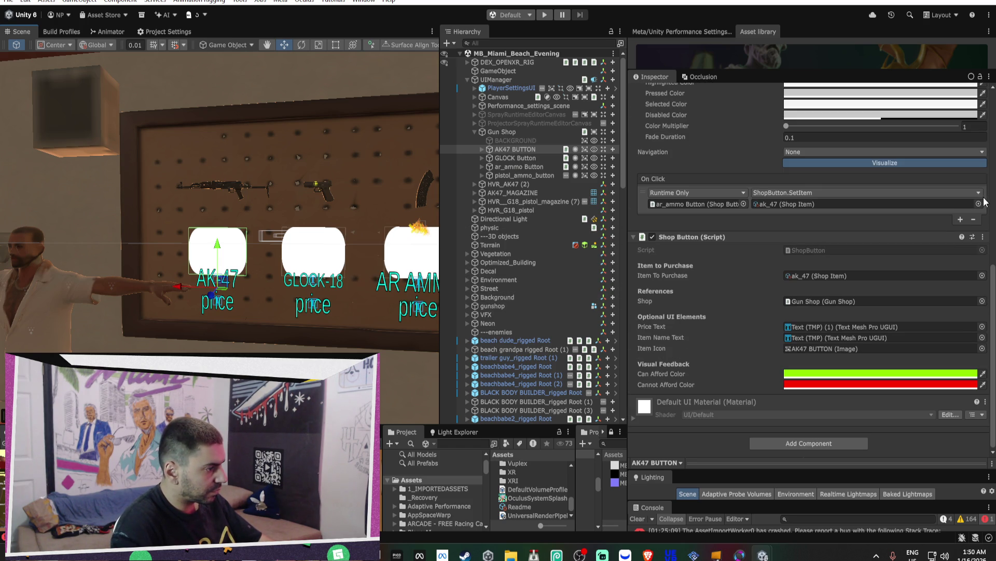
pyautogui.keyDown('shift'); pyautogui.click(522, 176); pyautogui.keyUp('shift')
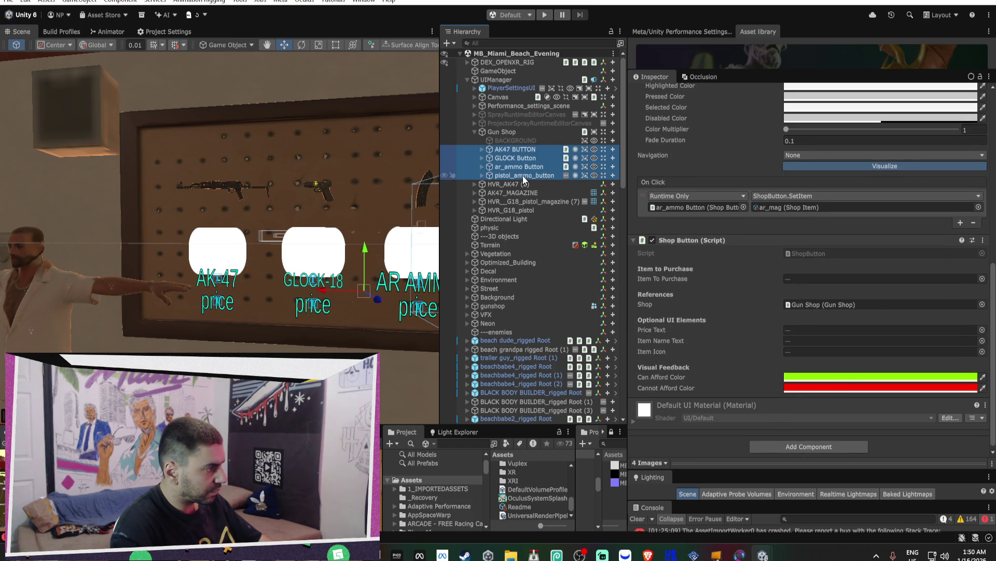
# - Add the HVR Input Module to the four buttons, then undo it
pyautogui.click(824, 442)
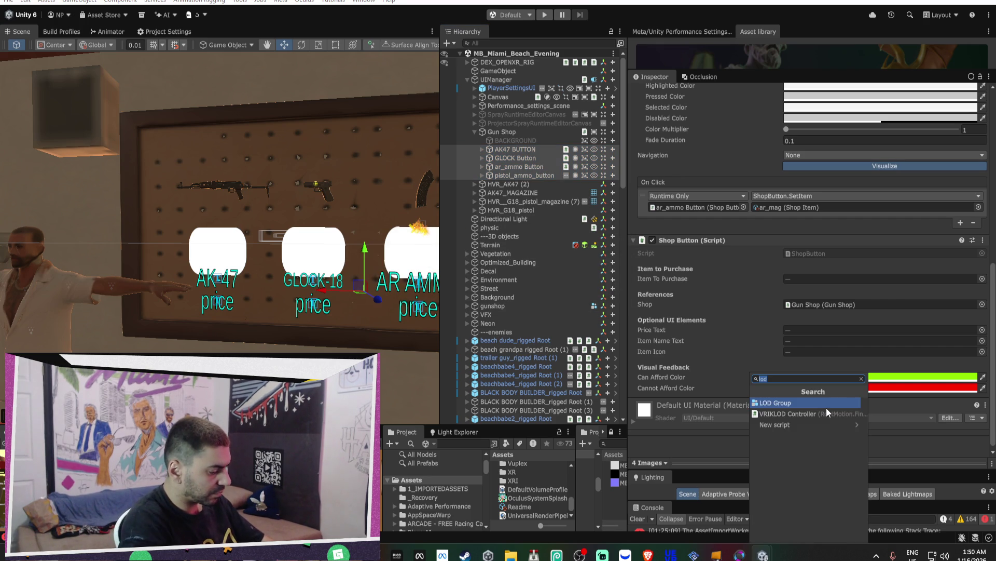
pyautogui.write('hvr inpu')
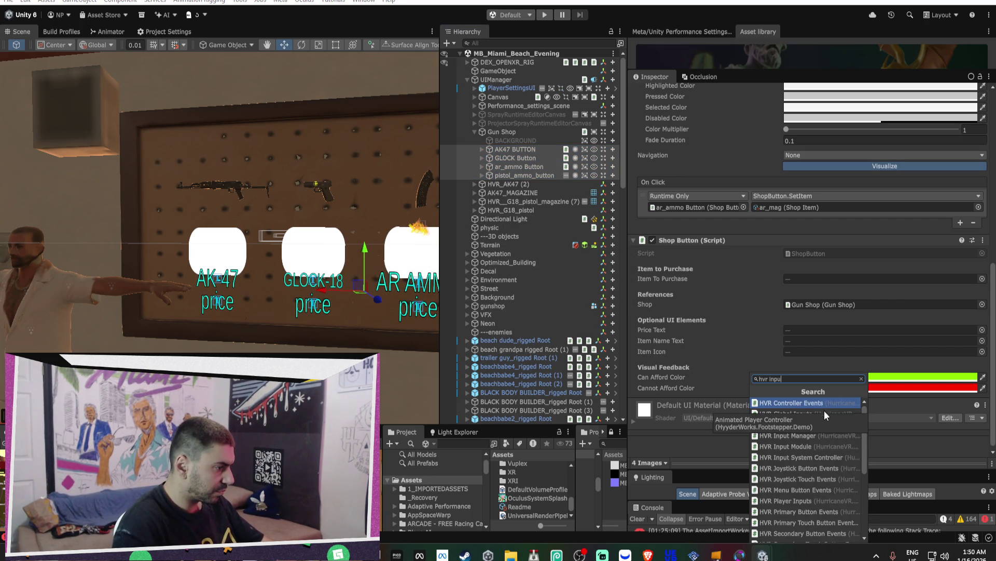
pyautogui.click(802, 447)
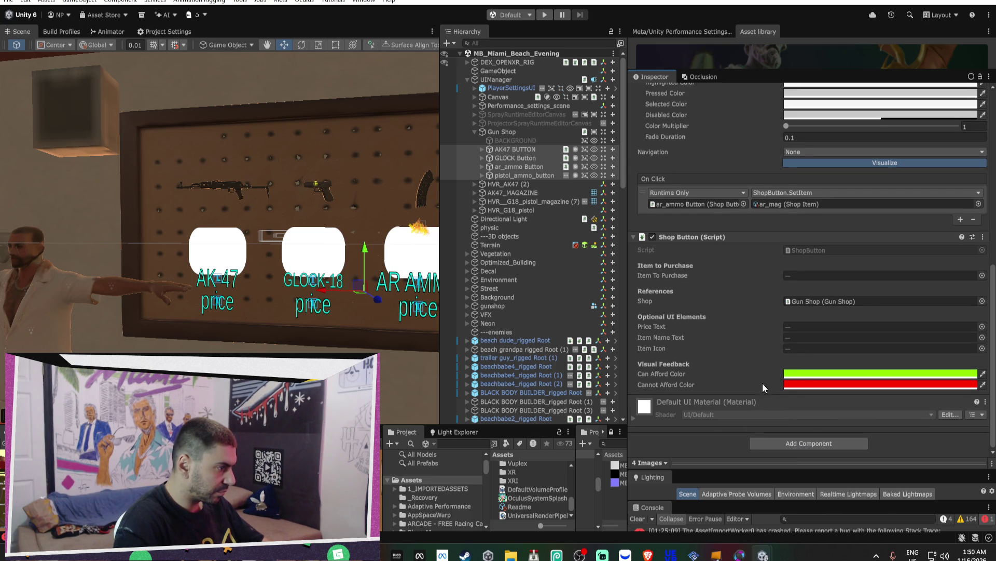
pyautogui.click(782, 445)
pyautogui.click(781, 447)
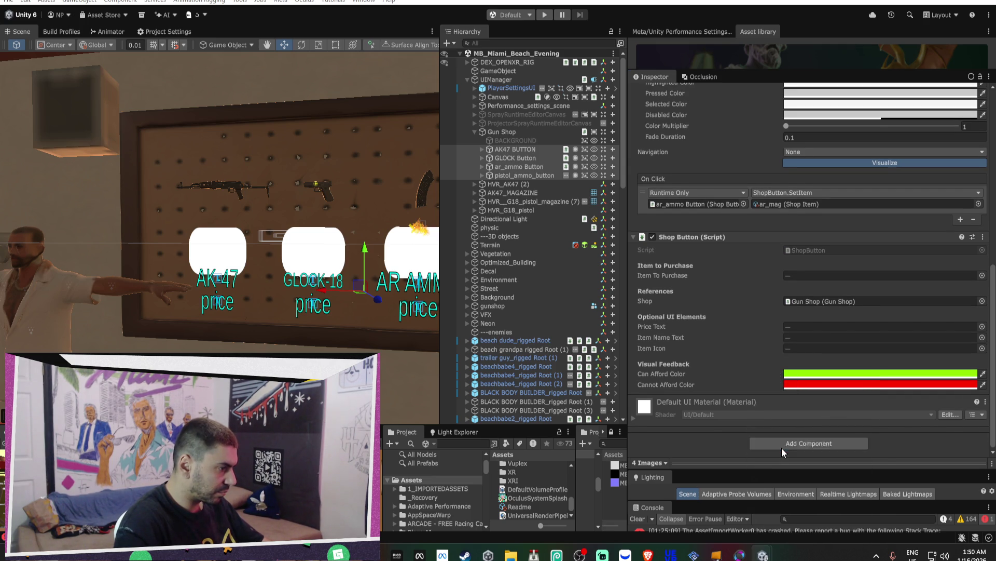
pyautogui.scroll(-3, 739, 390)
pyautogui.scroll(-4, 737, 387)
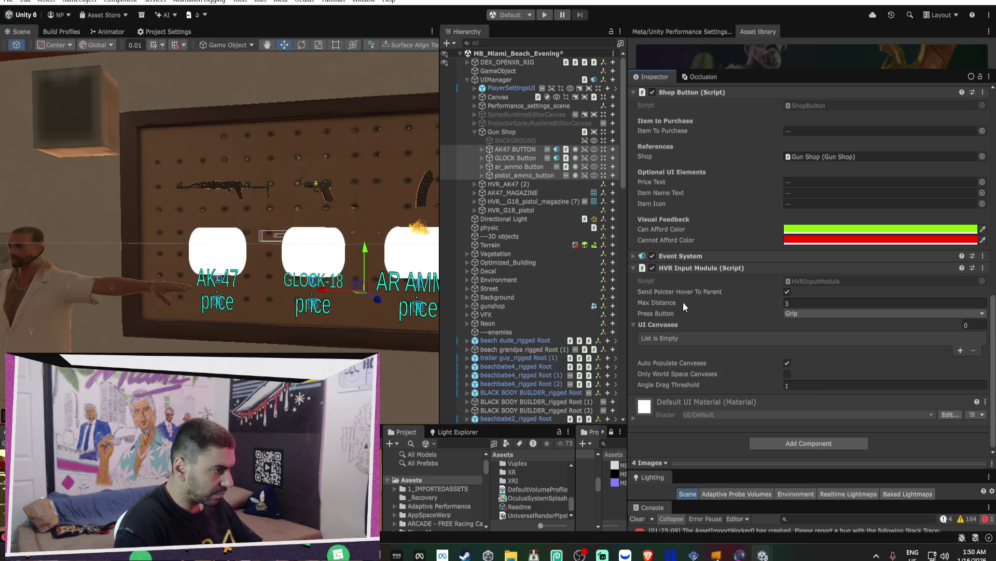
pyautogui.hotkey('ctrl', 'z')
# - Search the component list for 'hvr input' again
pyautogui.scroll(-1, 745, 369)
pyautogui.scroll(-1, 744, 369)
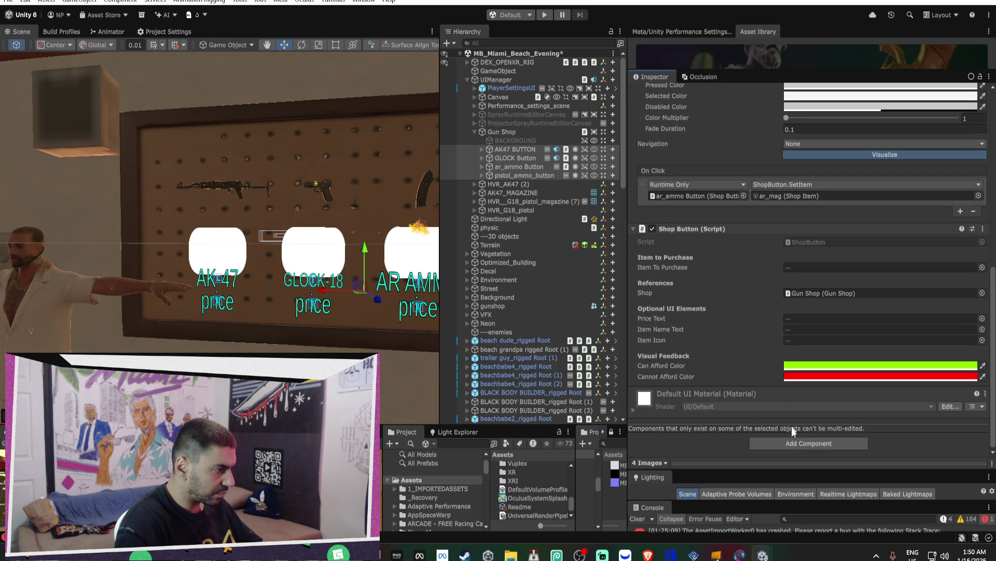
pyautogui.click(787, 443)
pyautogui.write('hvr inpu')
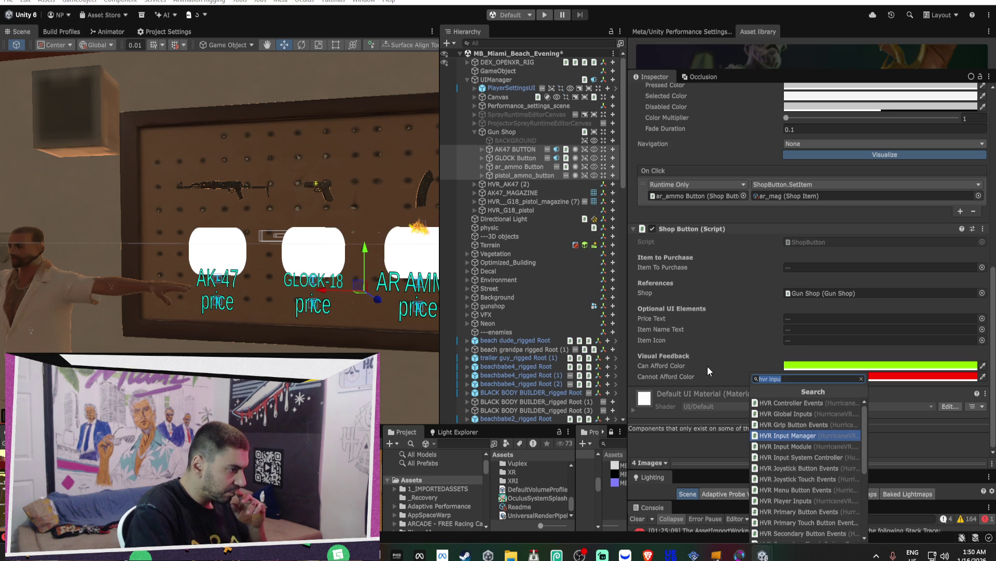
pyautogui.scroll(-2, 846, 435)
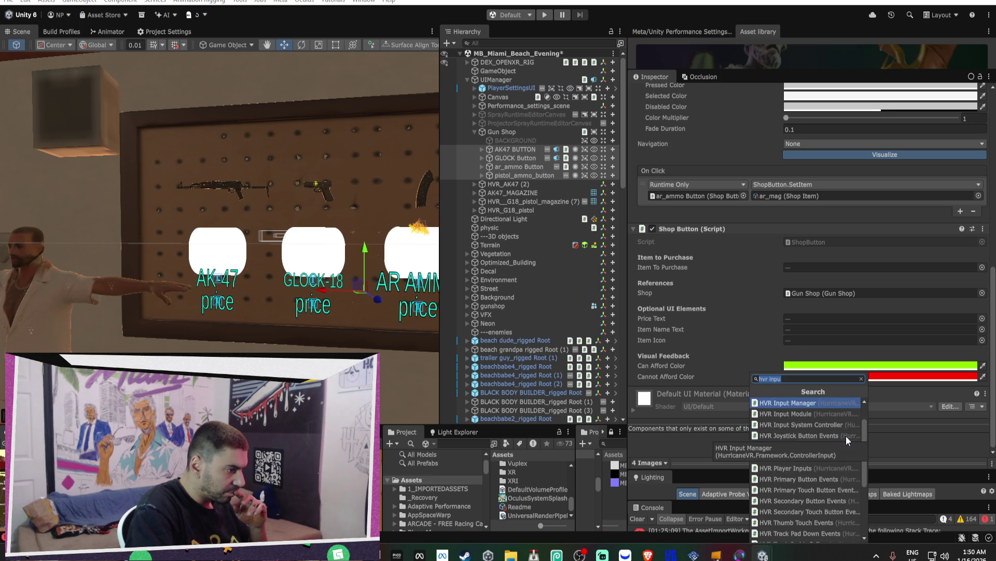
pyautogui.scroll(-1, 846, 435)
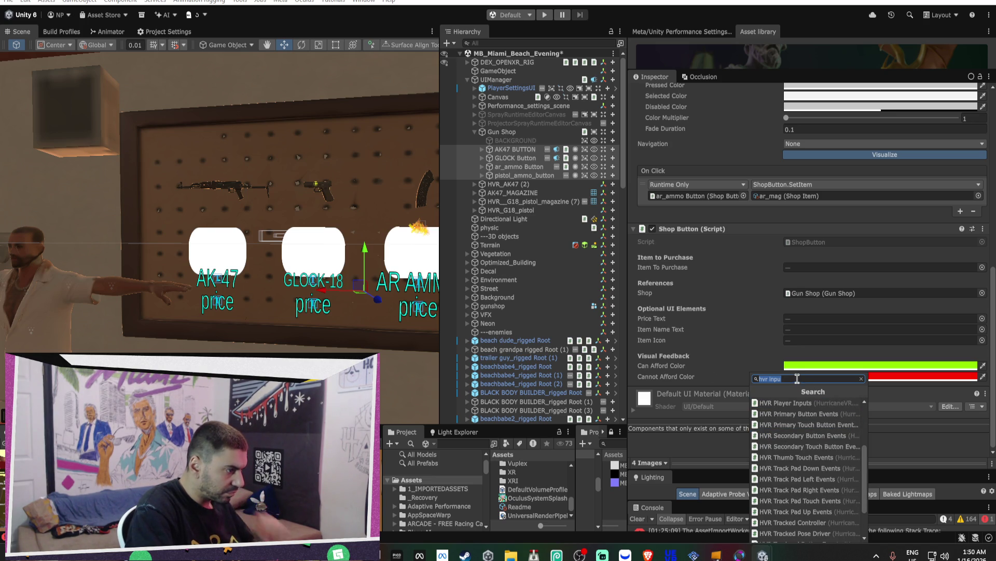
pyautogui.write('t')
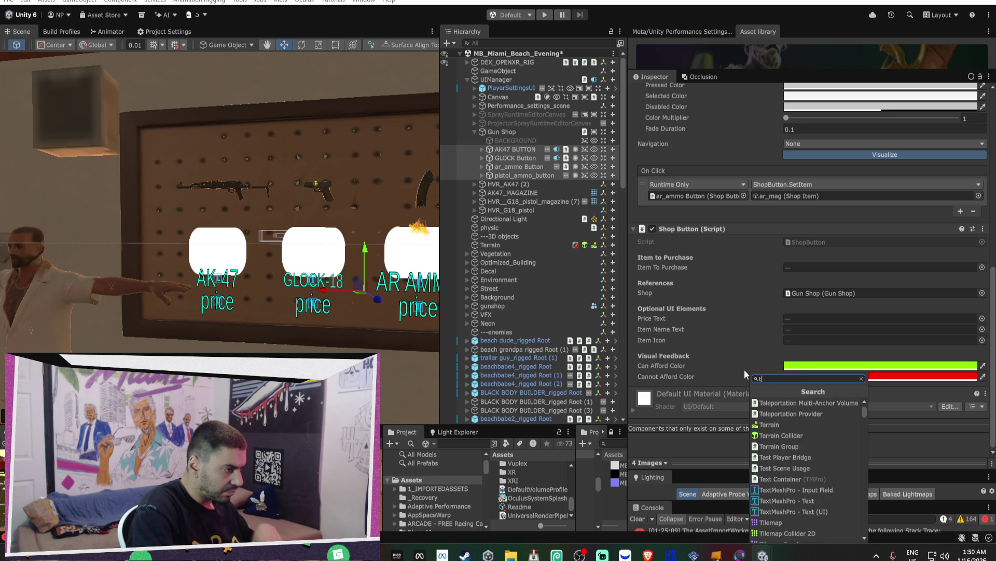
pyautogui.press('BackSpace')
pyautogui.write('hvr')
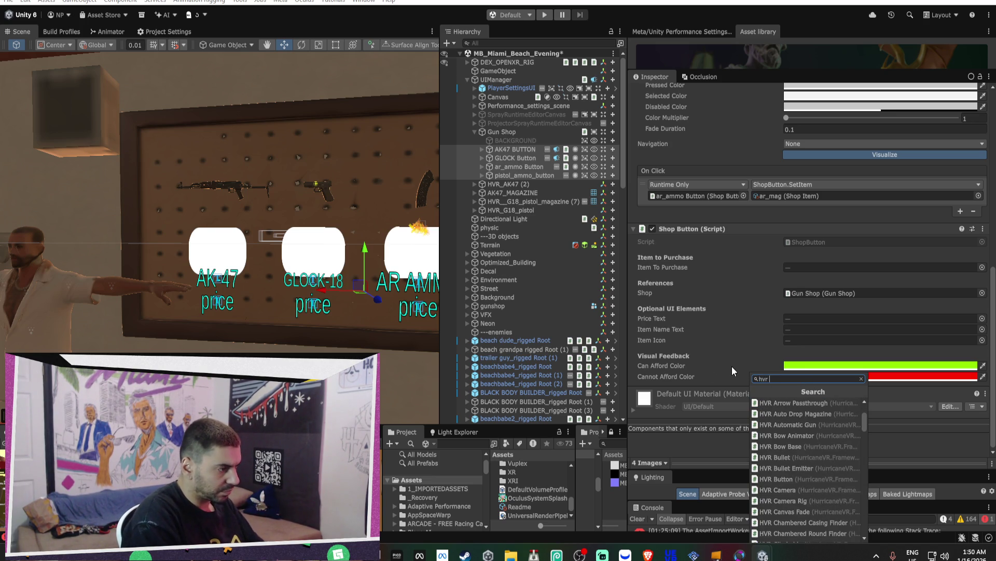
pyautogui.write(' input')
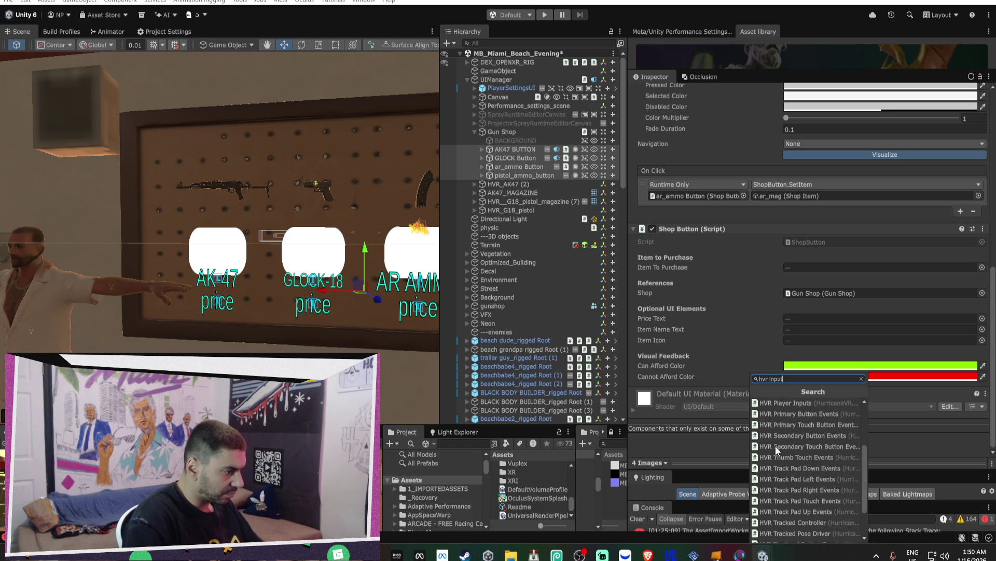
pyautogui.scroll(-5, 776, 450)
pyautogui.scroll(4, 778, 457)
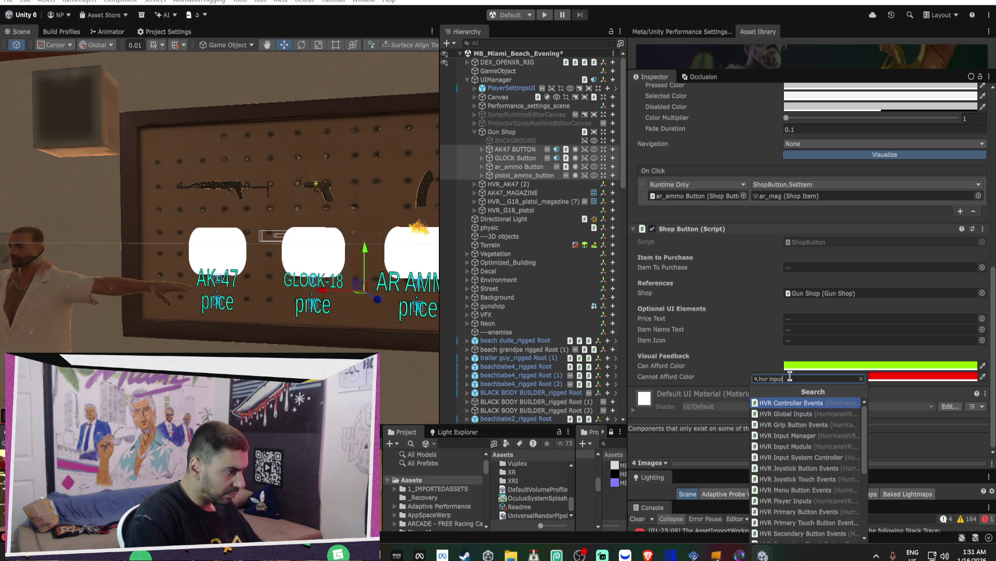
# - Search 'xr ray cas', then 'hvr ray', and add HVR Graphic Raycaster to the buttons
pyautogui.hotkey('ctrl', 'a')
pyautogui.press('BackSpace')
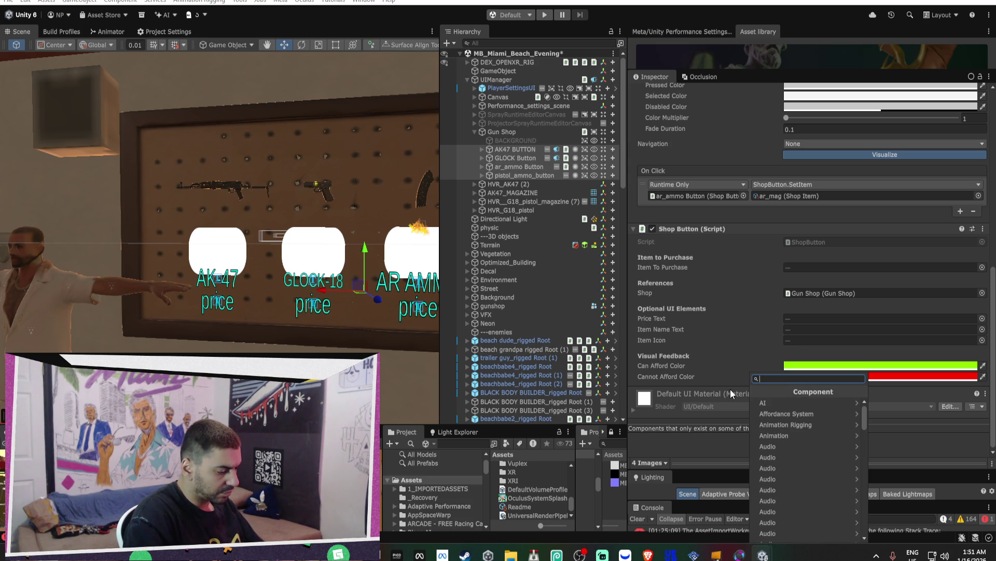
pyautogui.write('x')
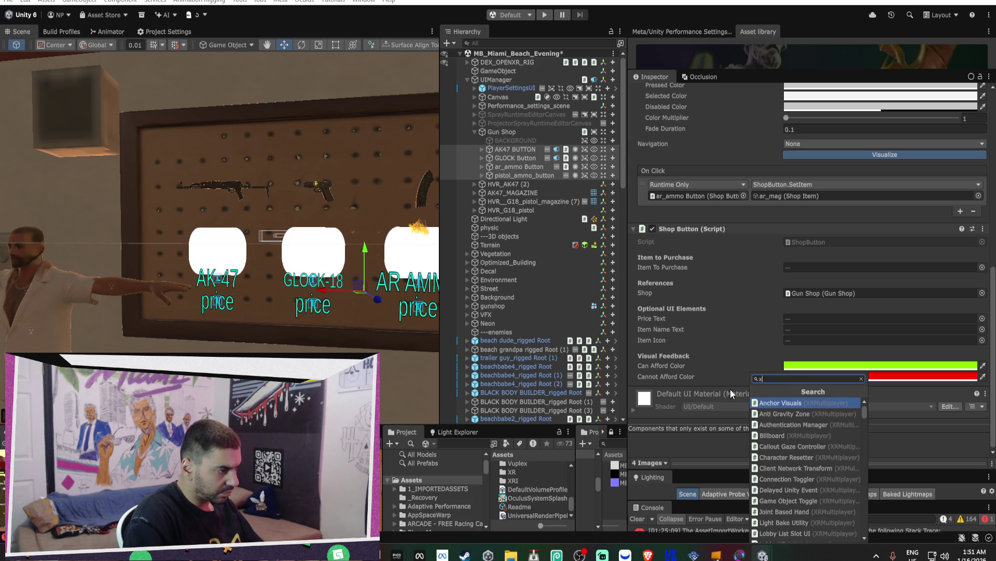
pyautogui.write('r ray cas')
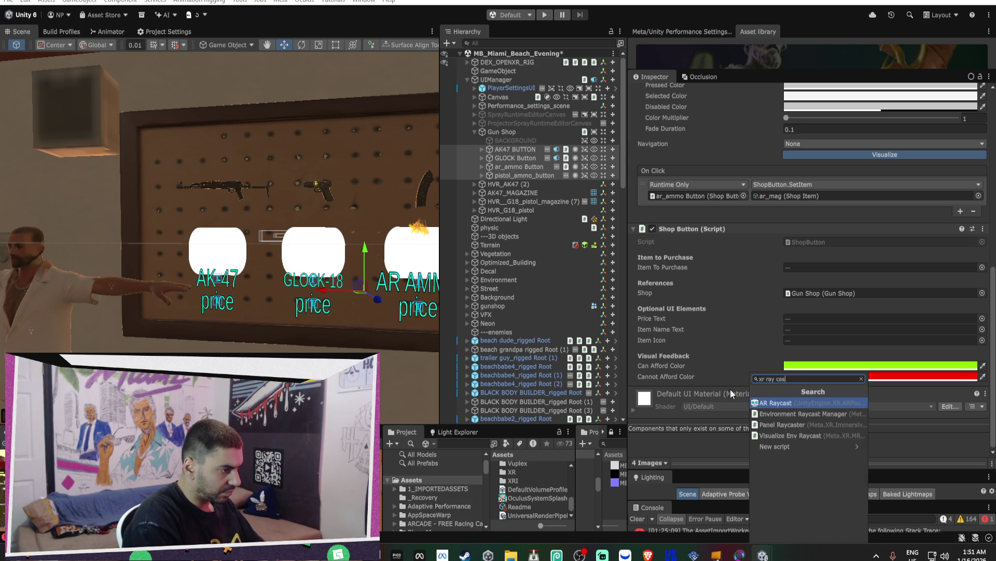
pyautogui.hotkey('ctrl', 'a')
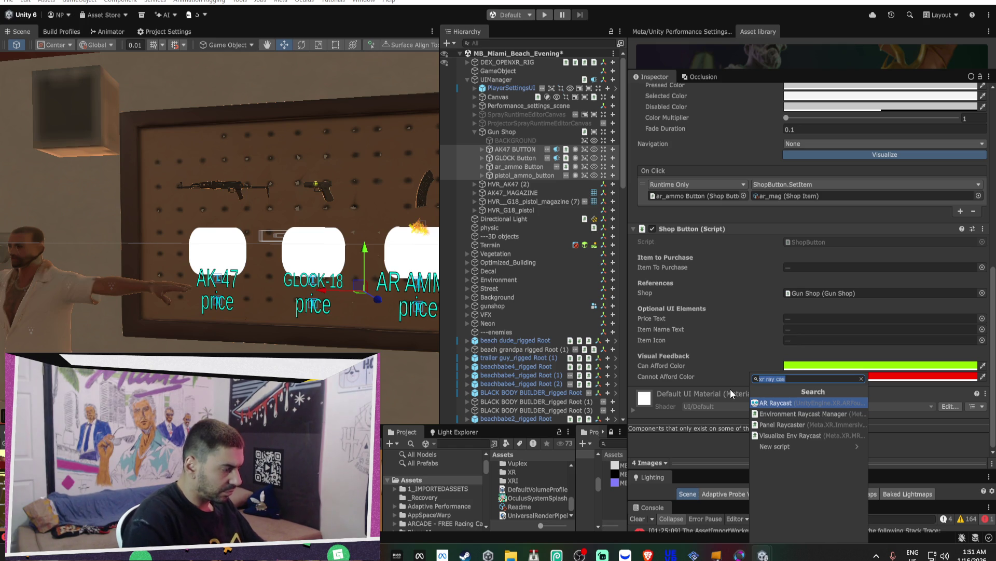
pyautogui.write('h')
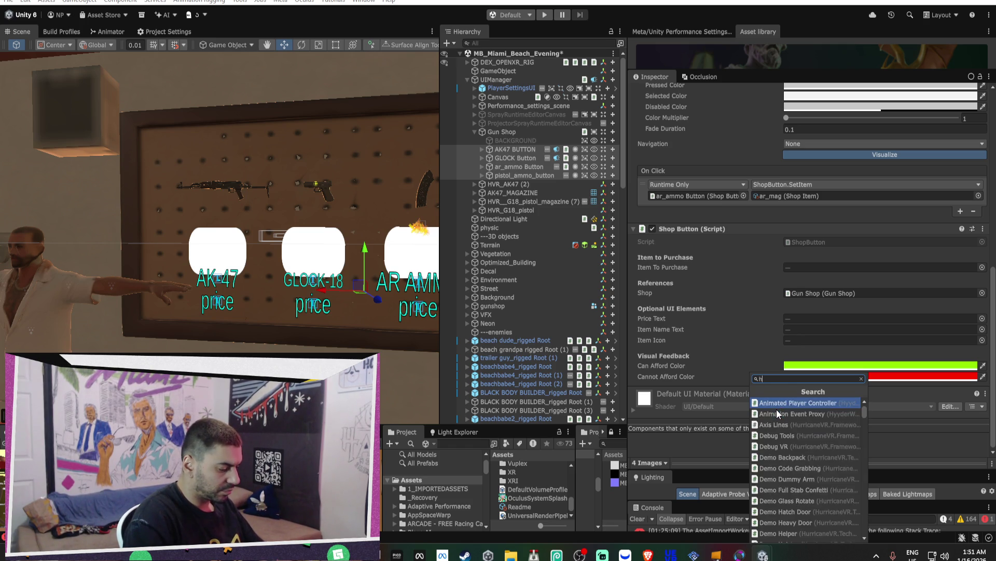
pyautogui.write('vr ray')
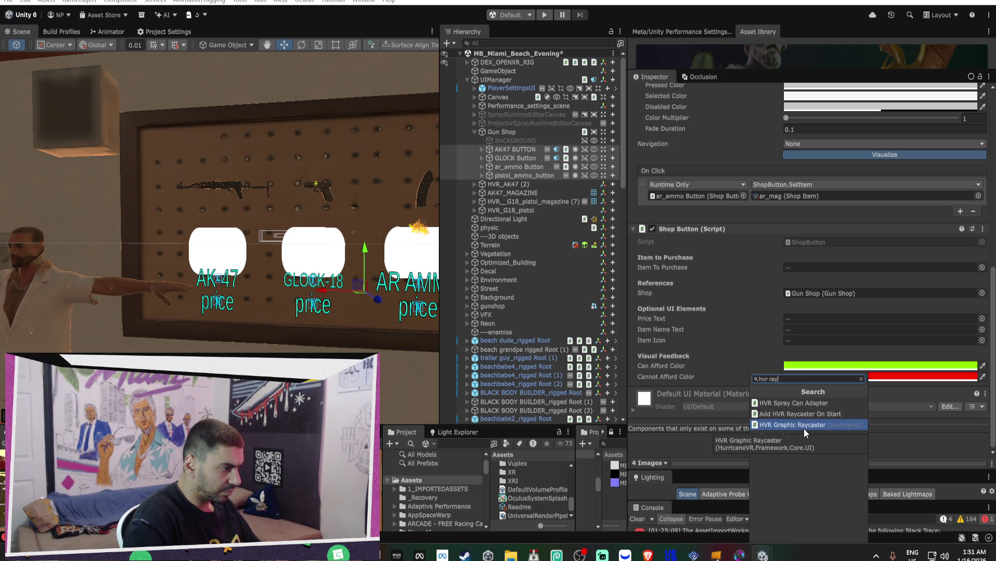
pyautogui.click(804, 425)
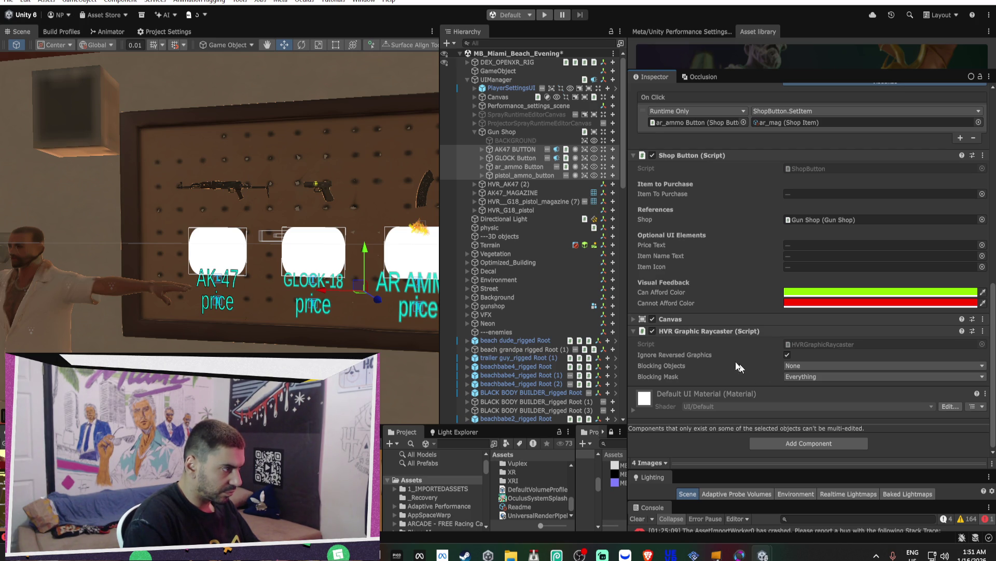
pyautogui.click(509, 132)
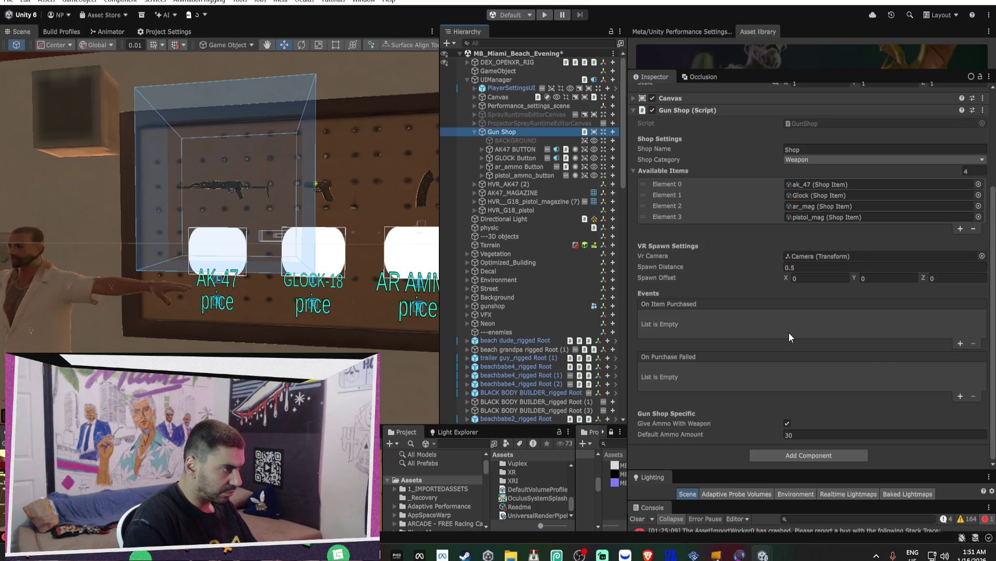
pyautogui.click(797, 459)
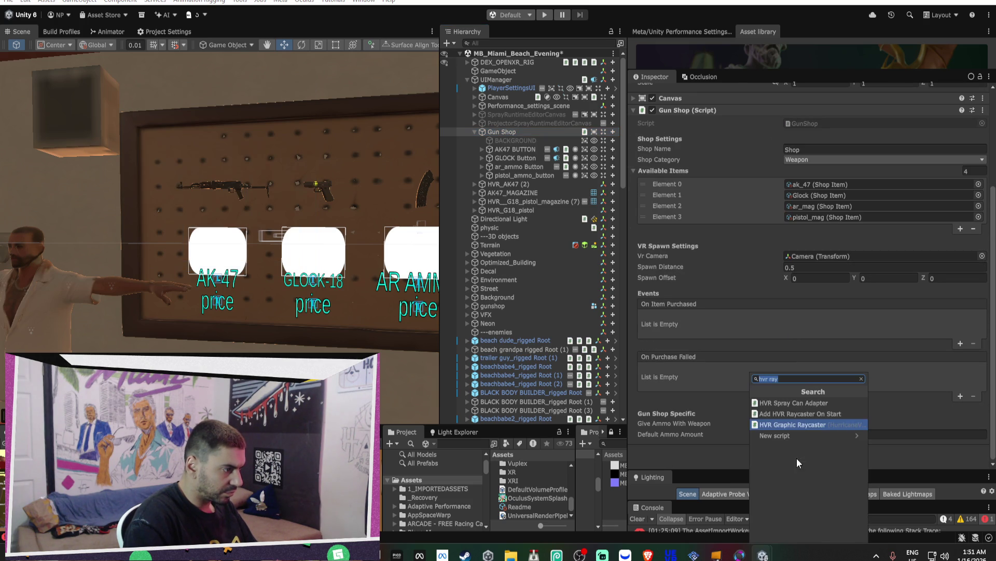
pyautogui.click(797, 423)
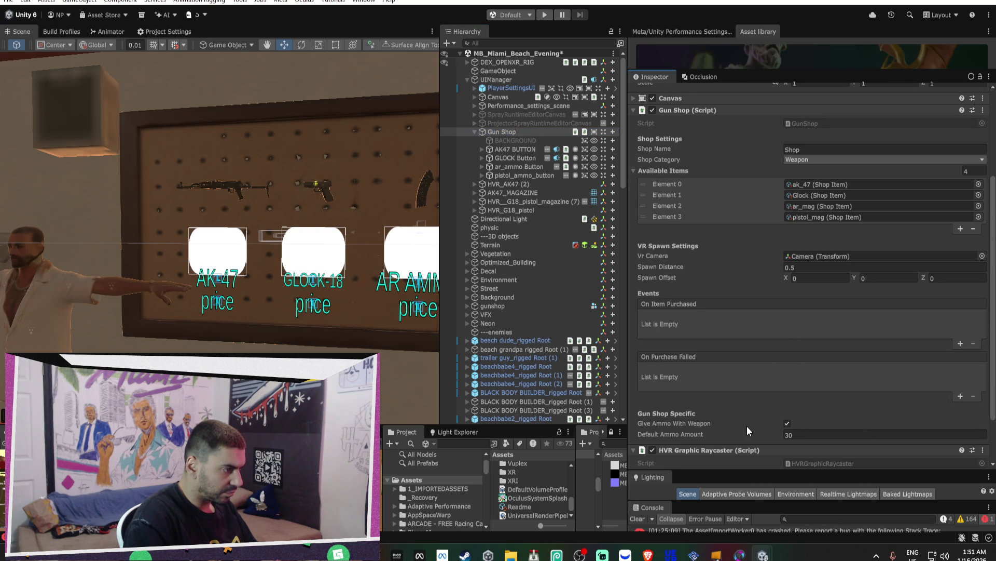
pyautogui.scroll(-3, 746, 415)
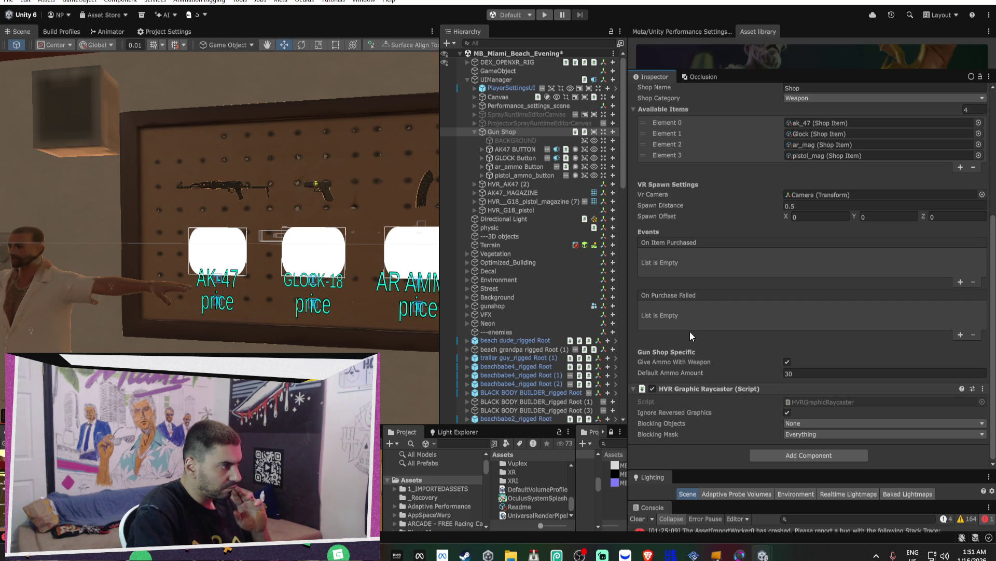
# - Select the Canvas and frame the Scene view close to its text
pyautogui.click(513, 98)
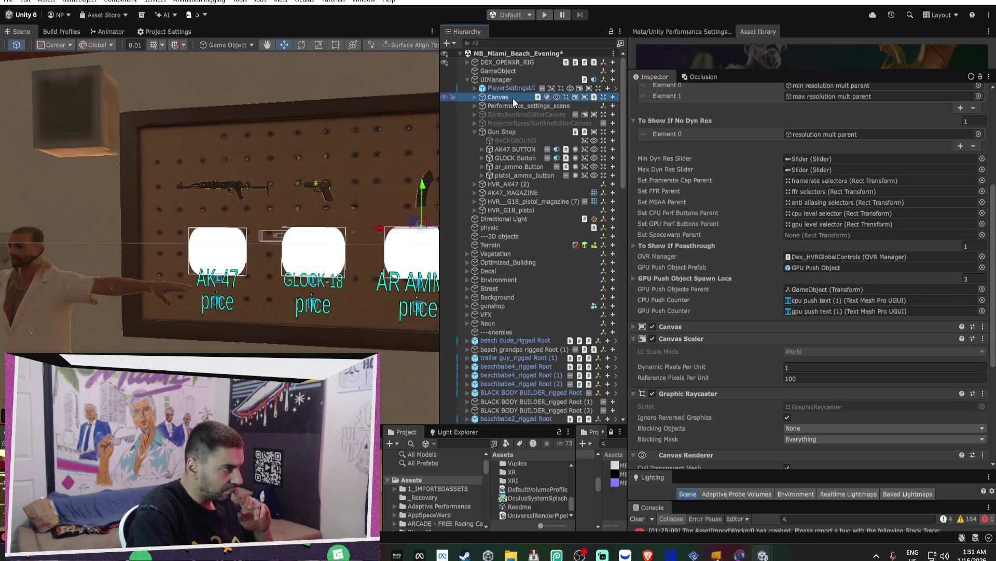
pyautogui.scroll(-5, 712, 260)
pyautogui.scroll(-3, 714, 263)
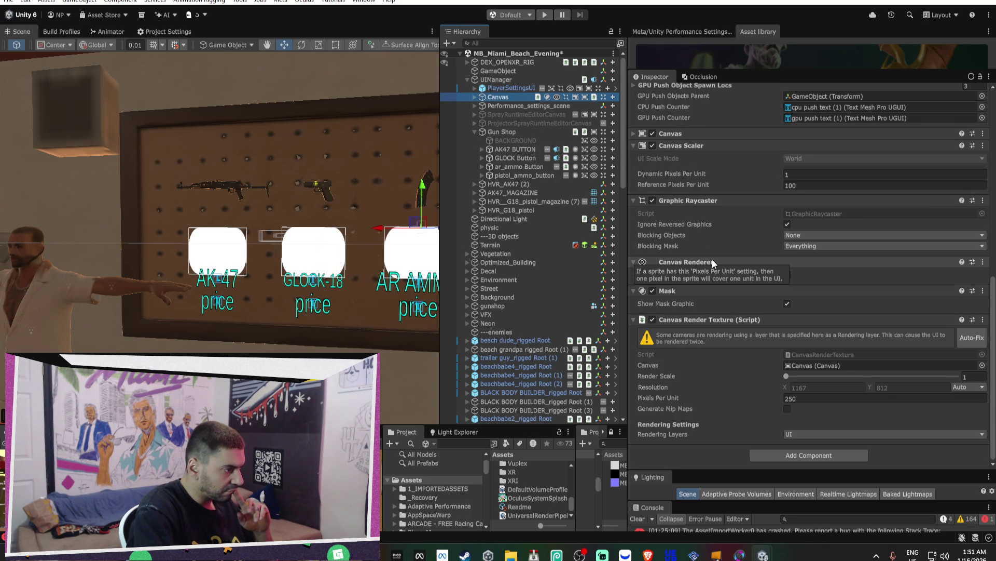
pyautogui.press('f')
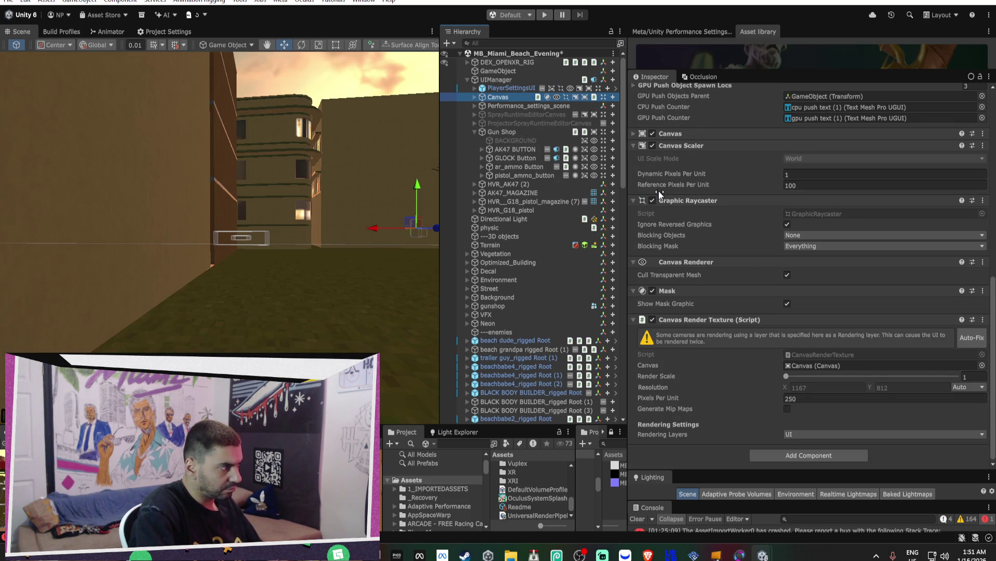
pyautogui.moveTo(332, 218)
pyautogui.mouseDown()
pyautogui.moveTo(370, 232)
pyautogui.moveTo(358, 223)
pyautogui.mouseUp()
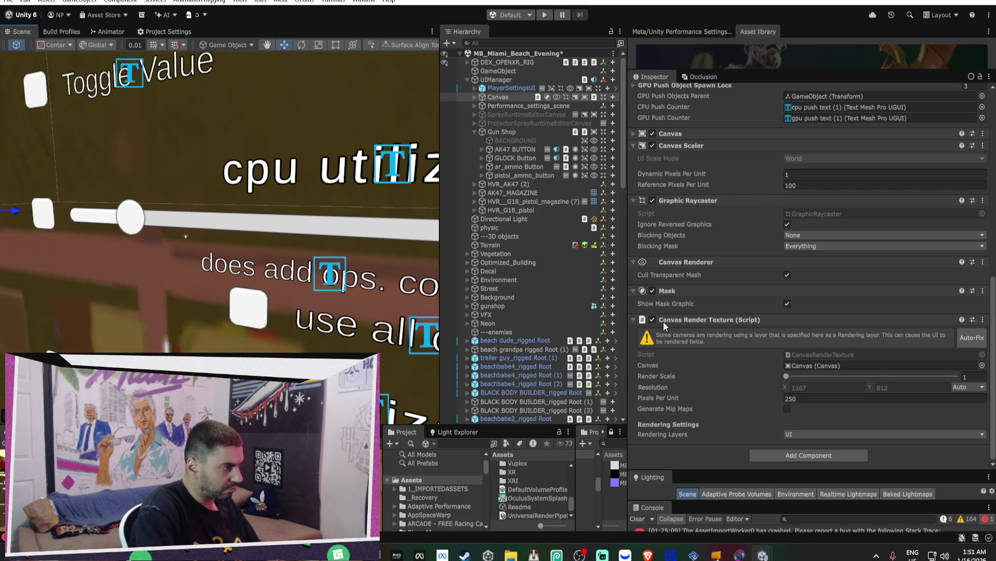
# - Add a Graphic Raycaster component to the Gun Shop object via a 'gra' search
pyautogui.click(514, 130)
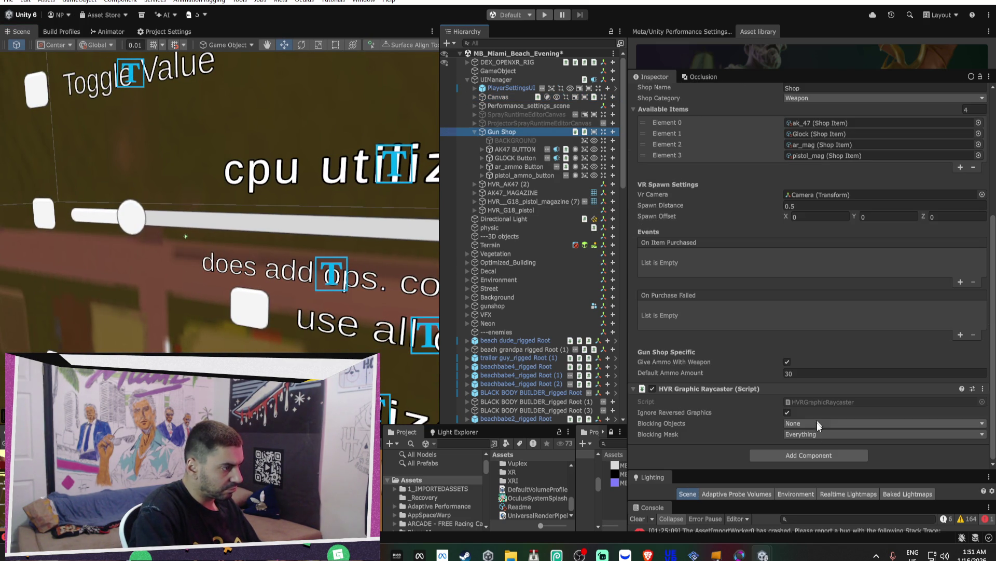
pyautogui.click(805, 454)
pyautogui.write('gra')
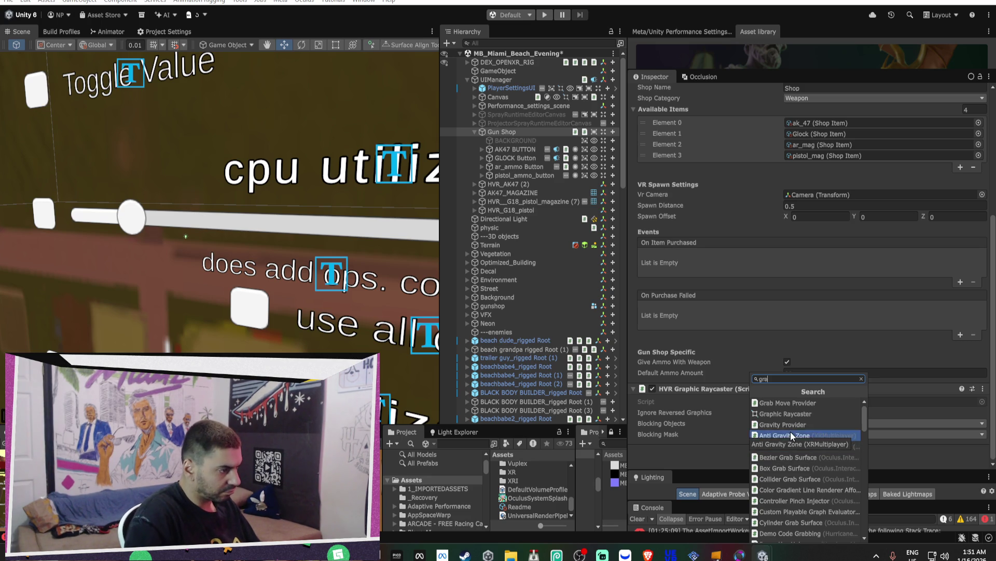
pyautogui.click(788, 418)
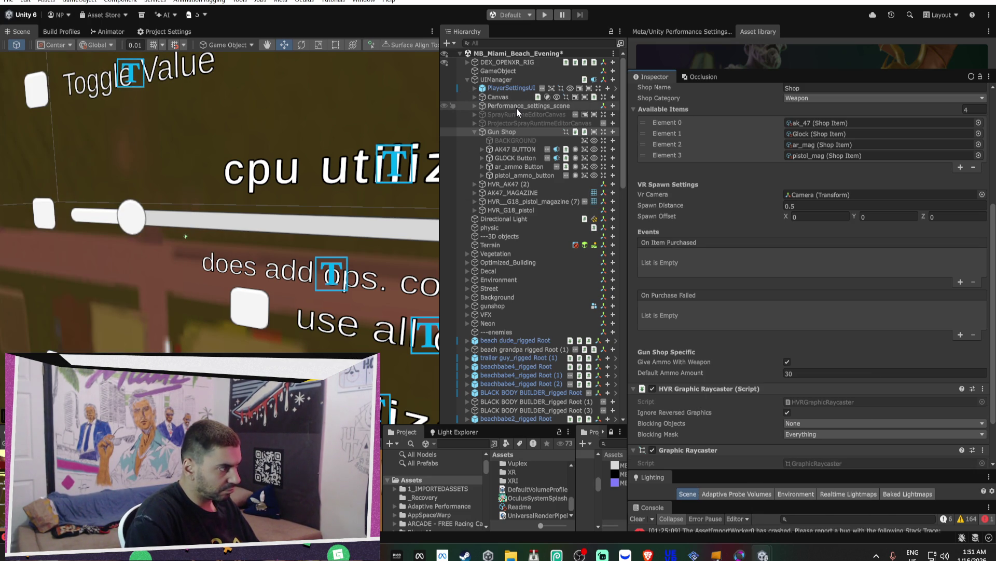
# - Reselect the Canvas to compare its components with Gun Shop's
pyautogui.click(514, 98)
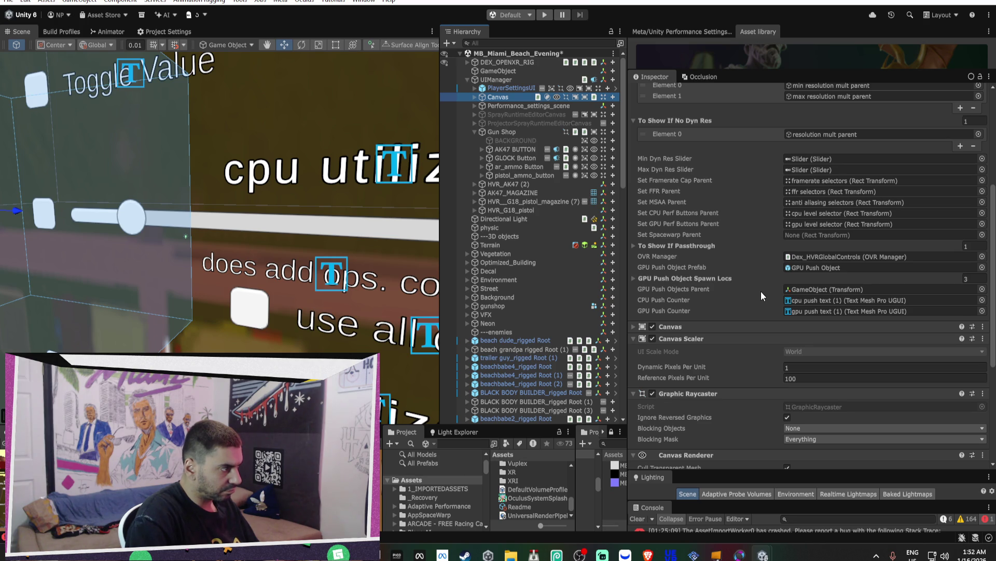
pyautogui.scroll(-3, 762, 292)
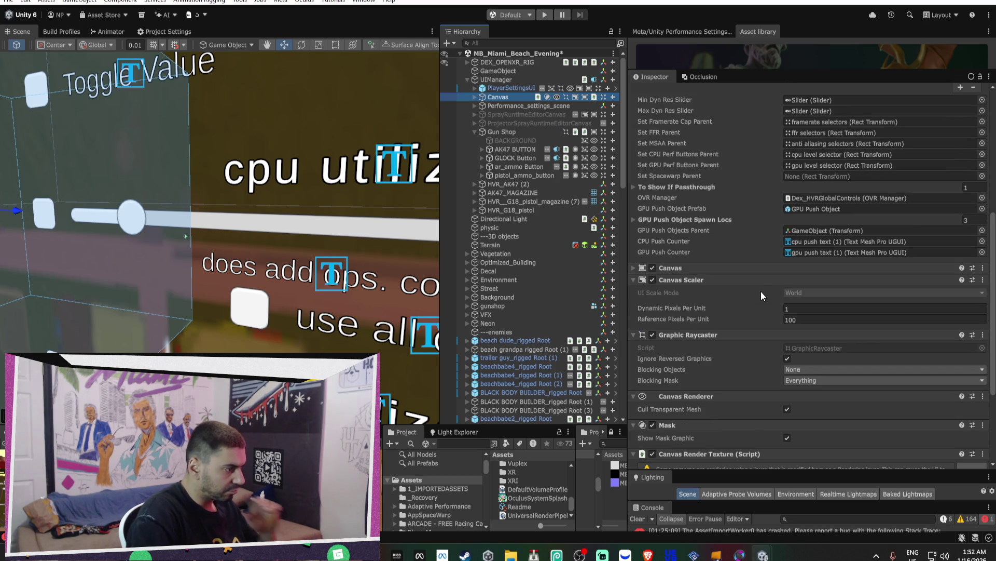
pyautogui.scroll(-4, 762, 289)
pyautogui.scroll(-2, 762, 292)
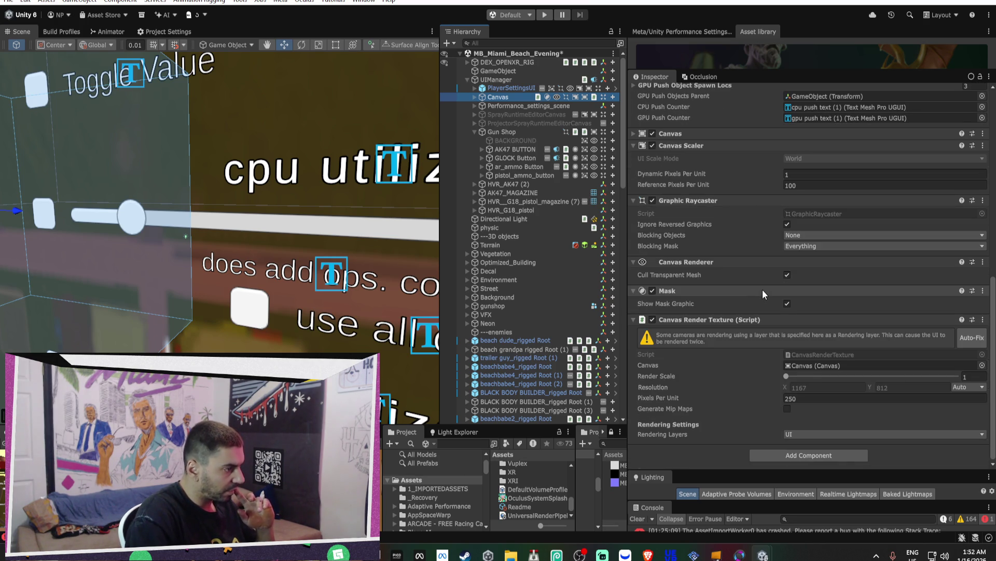
pyautogui.scroll(18, 762, 289)
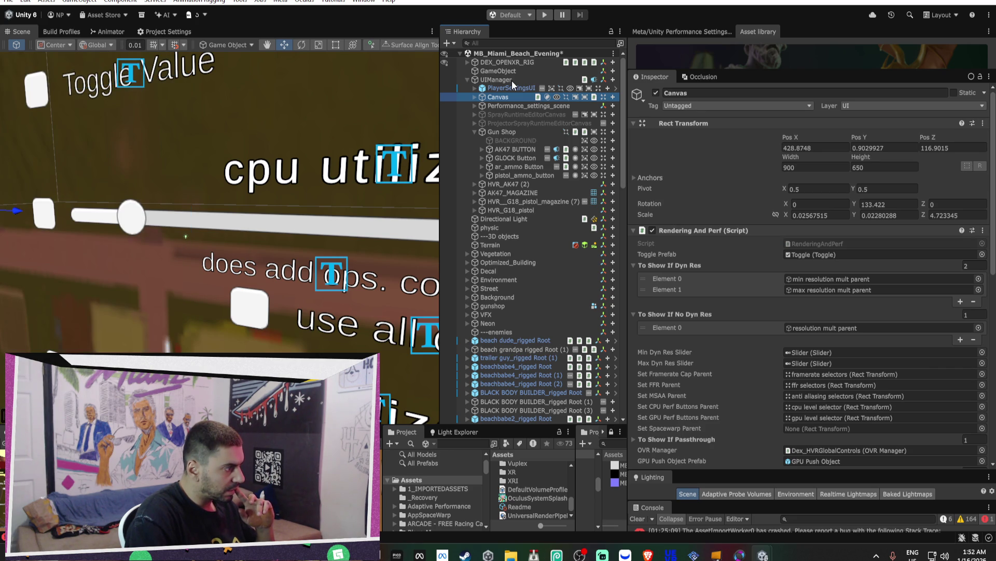
pyautogui.click(505, 149)
# - Remove the HVR Input Module and Event System from AK47 BUTTON and GLOCK Button
pyautogui.scroll(-5, 766, 285)
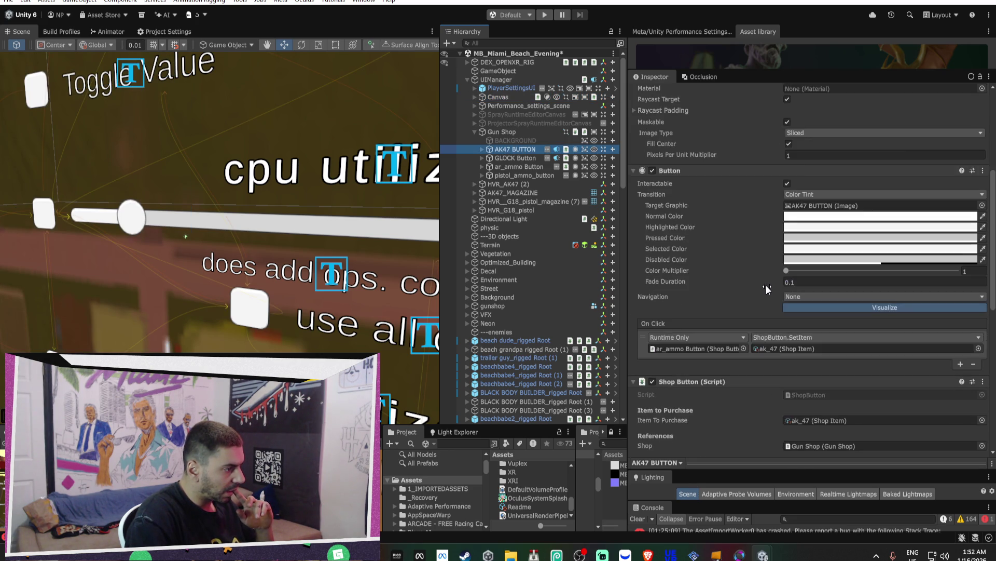
pyautogui.scroll(-3, 766, 288)
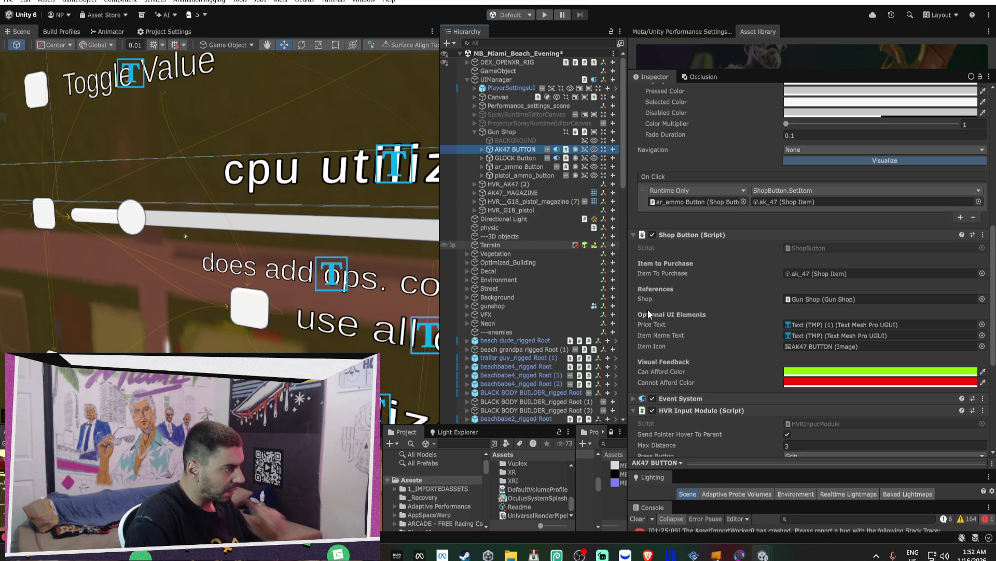
pyautogui.keyDown('ctrl'); pyautogui.click(516, 158); pyautogui.keyUp('ctrl')
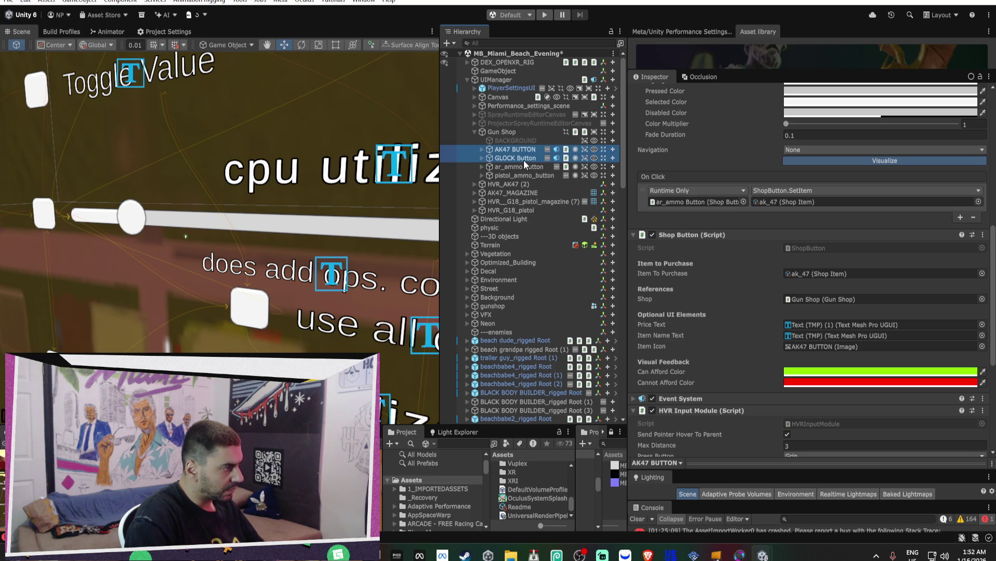
pyautogui.rightClick(693, 410)
pyautogui.click(724, 299)
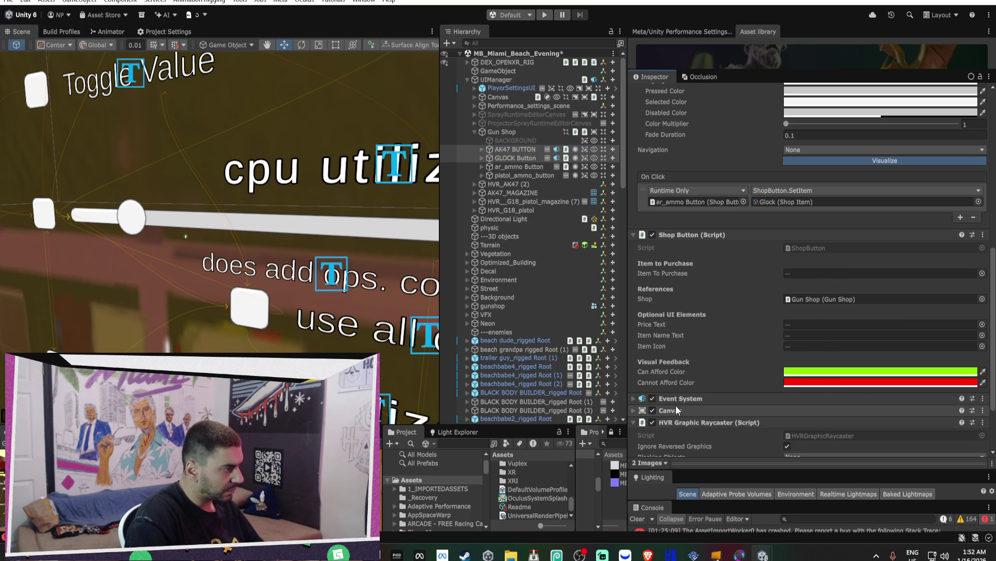
pyautogui.rightClick(674, 399)
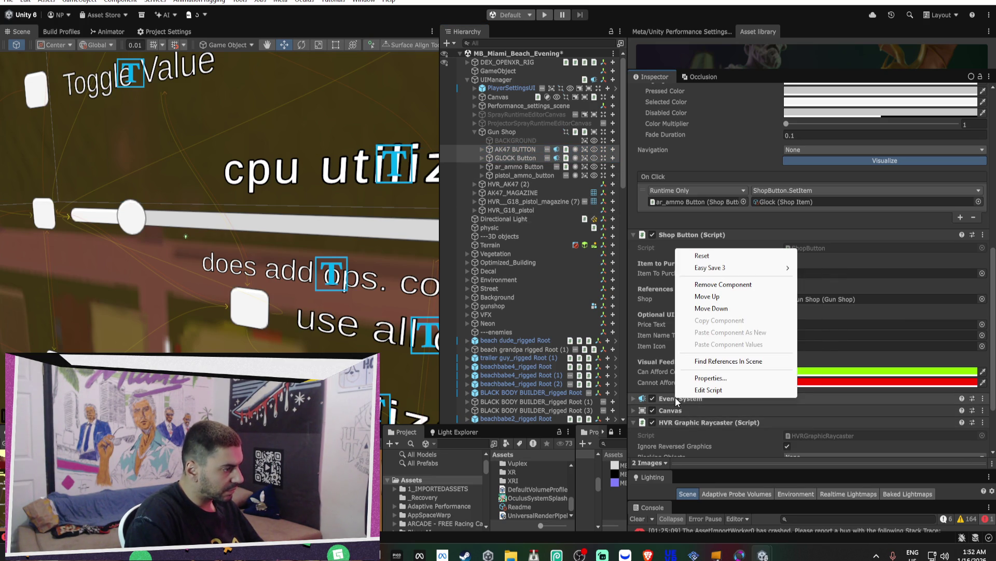
pyautogui.click(713, 286)
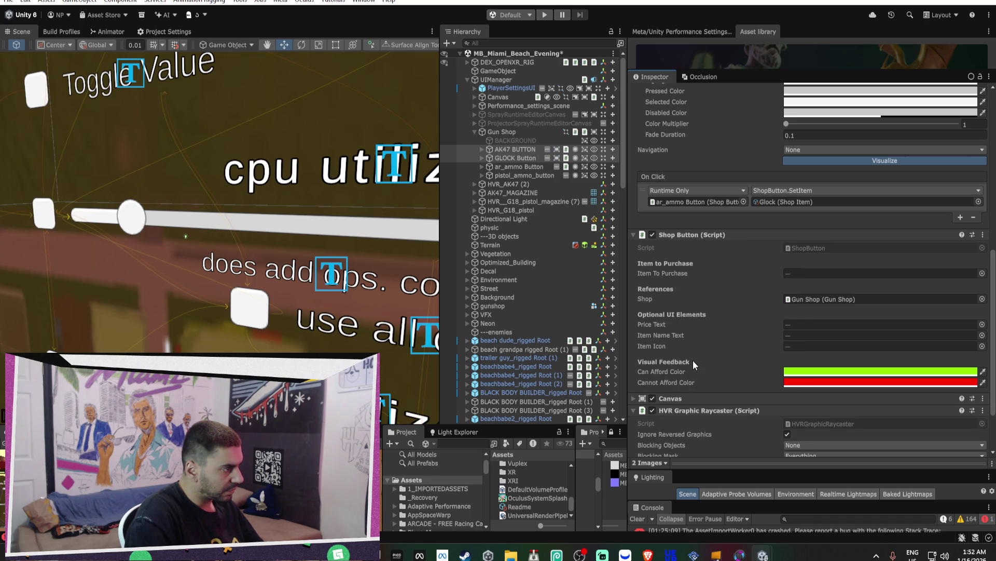
# - Remove the HVR Input Module and Event System from ar_ammo Button
pyautogui.click(521, 167)
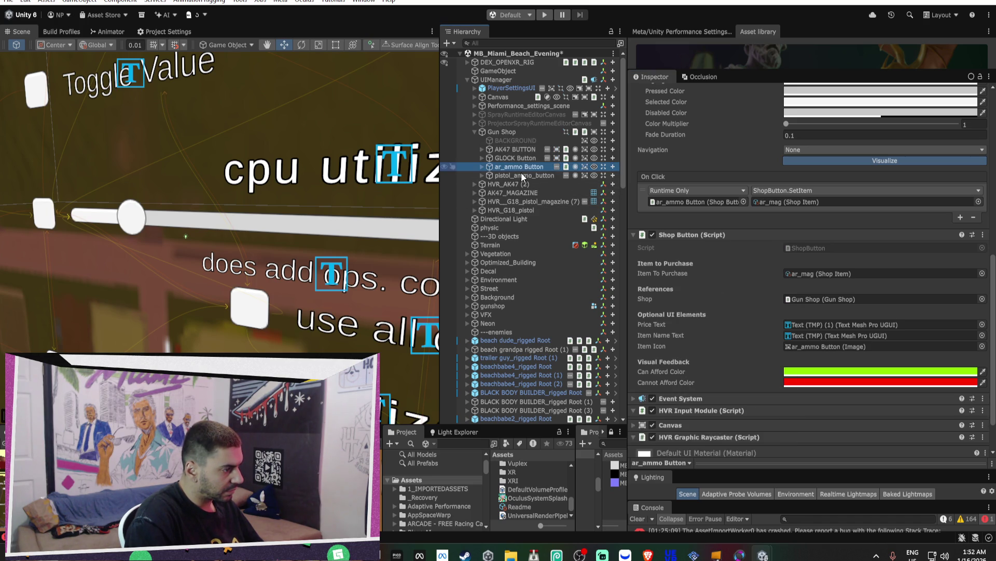
pyautogui.keyDown('ctrl'); pyautogui.click(523, 176); pyautogui.keyUp('ctrl')
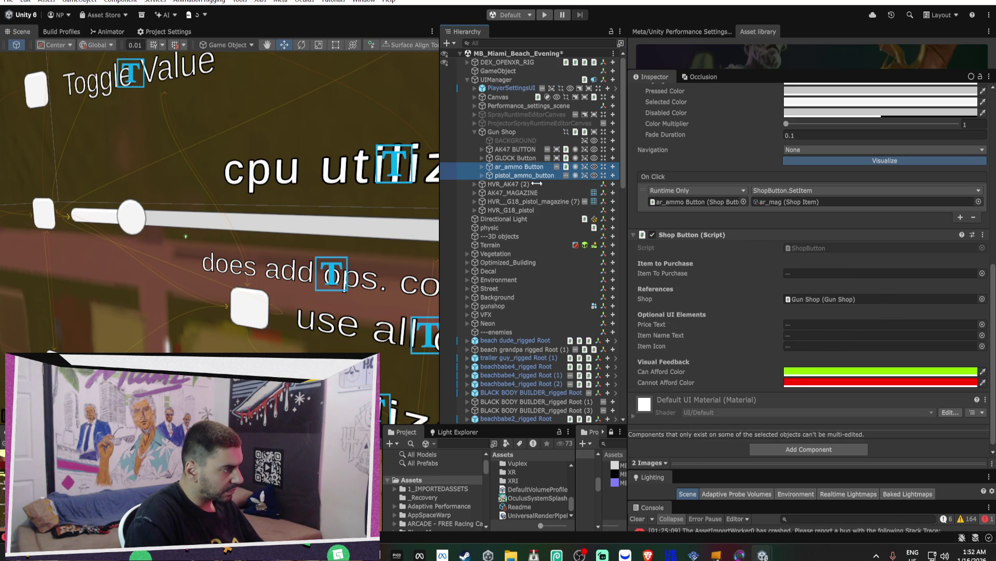
pyautogui.click(517, 168)
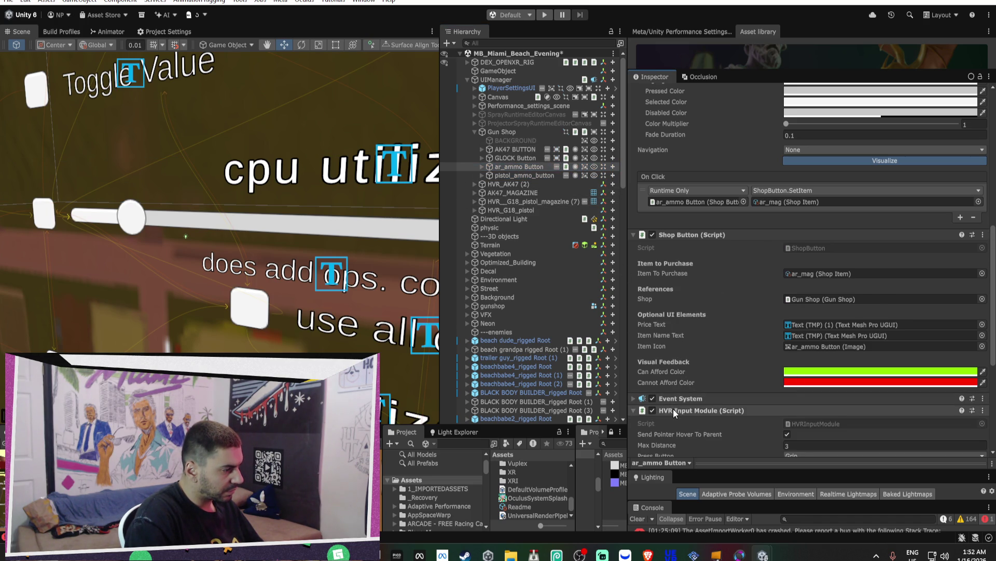
pyautogui.rightClick(675, 398)
pyautogui.click(700, 295)
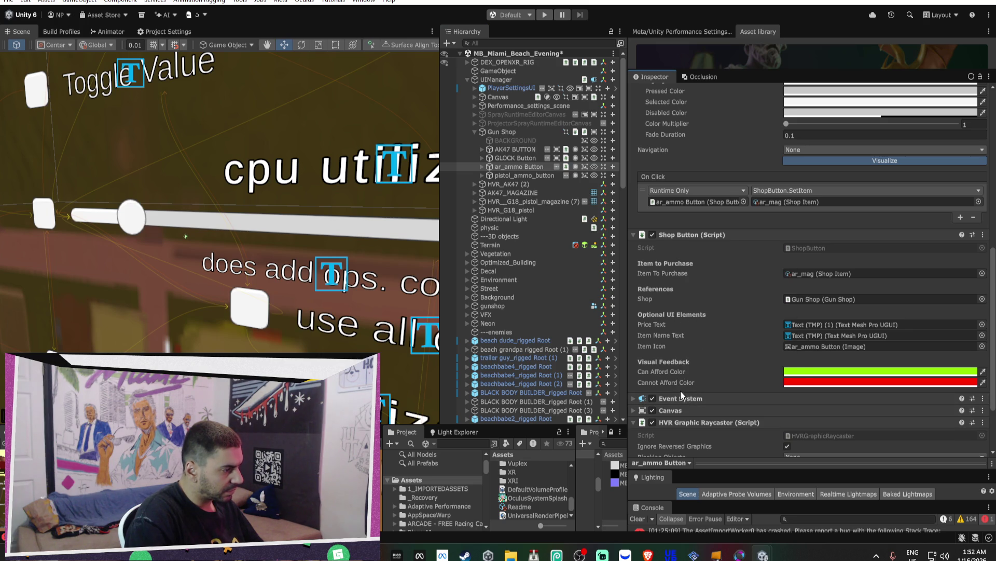
pyautogui.rightClick(688, 396)
pyautogui.click(718, 285)
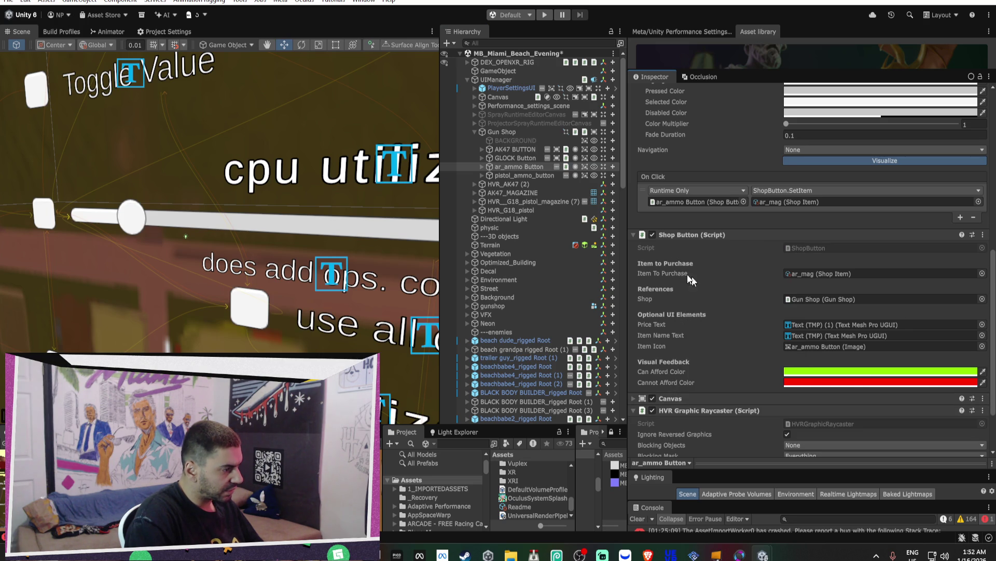
# - Give pistol_ammo_button a Graphic Raycaster and an HVR Graphic Raycaster
pyautogui.click(533, 175)
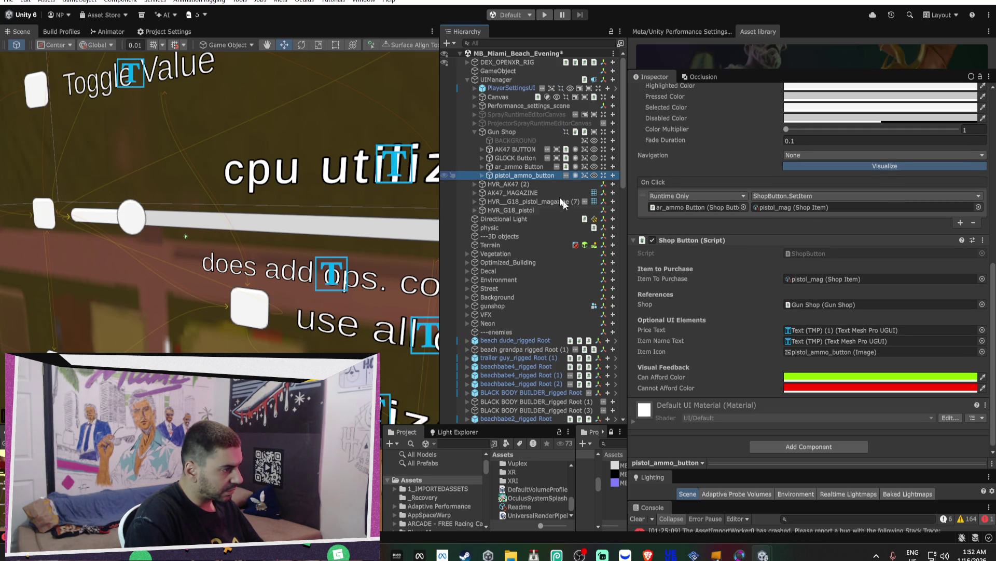
pyautogui.click(795, 446)
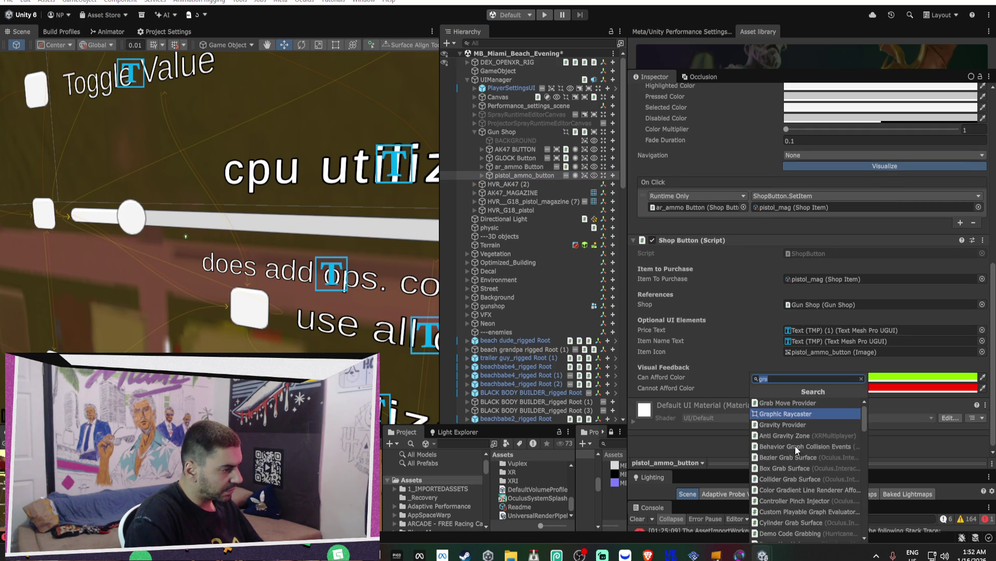
pyautogui.click(796, 412)
pyautogui.scroll(-3, 794, 430)
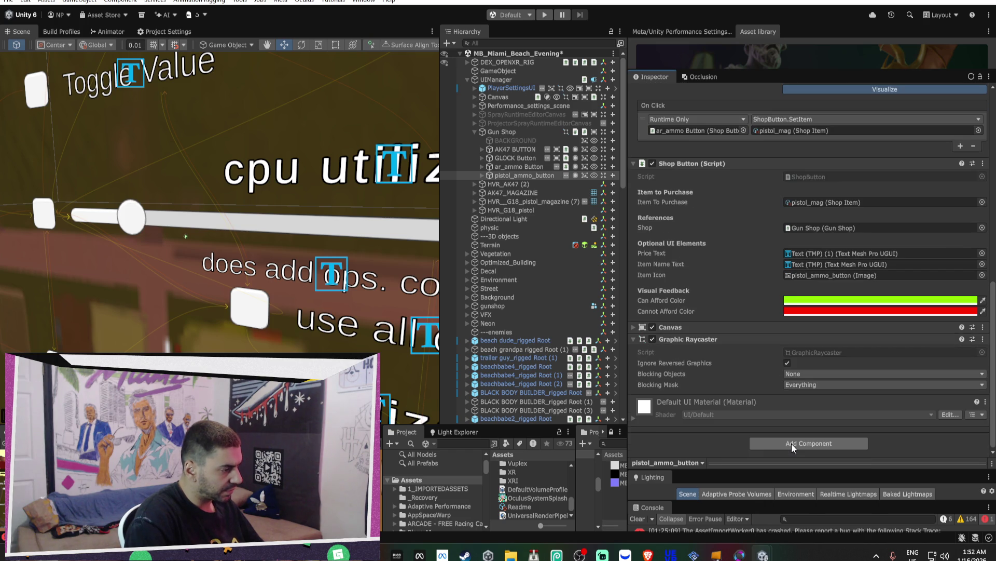
pyautogui.click(791, 444)
pyautogui.write('h')
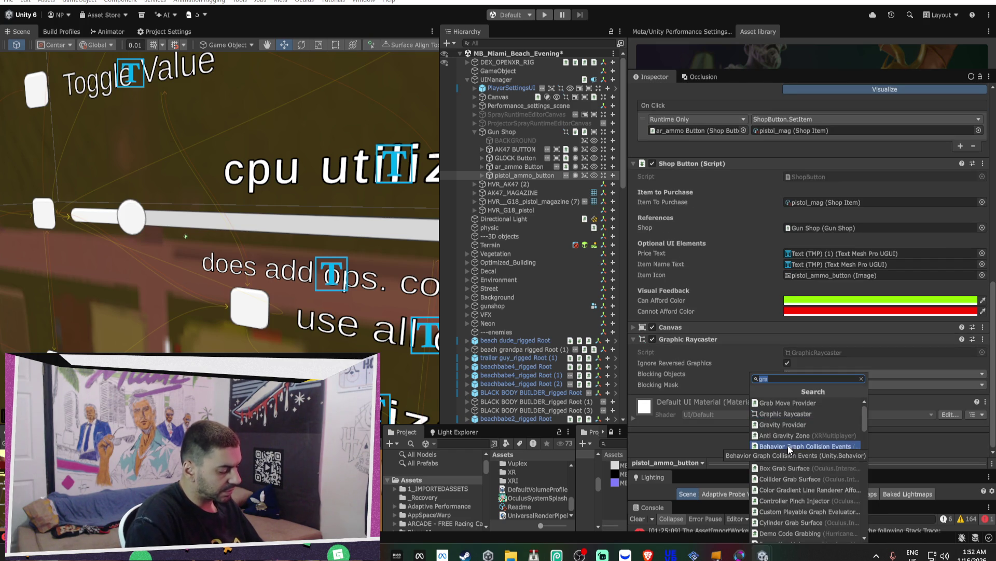
pyautogui.write('vr gra')
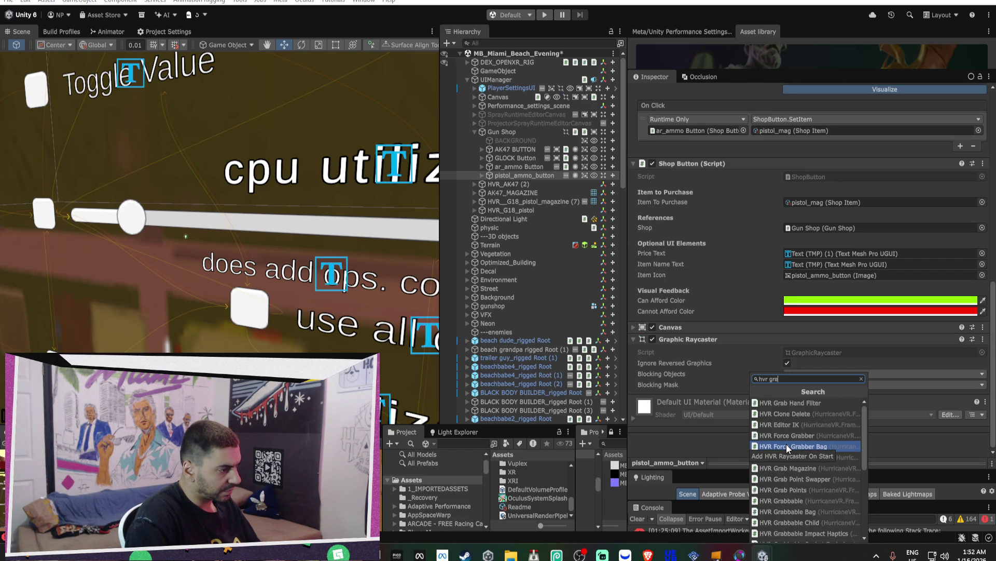
pyautogui.write('phic')
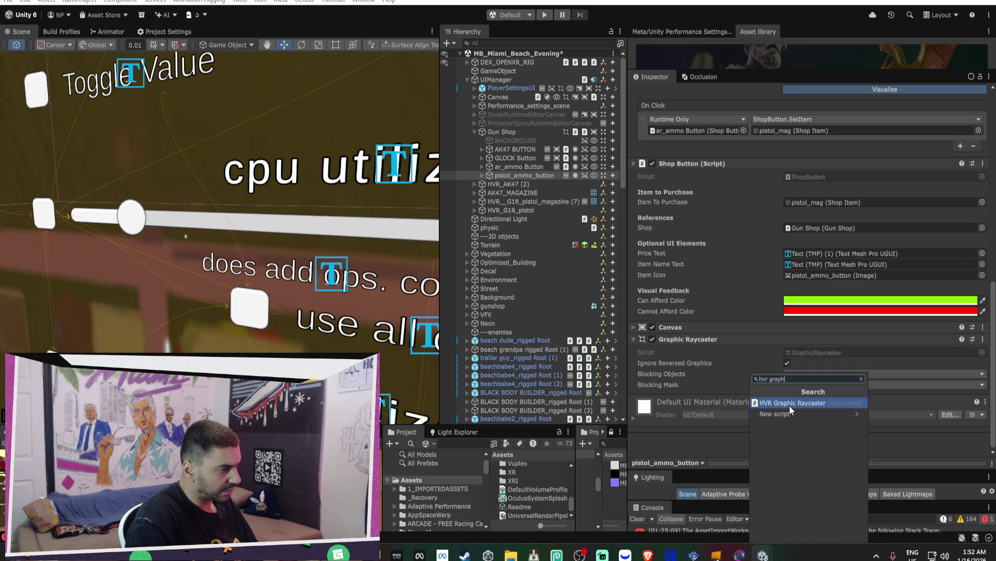
pyautogui.click(790, 406)
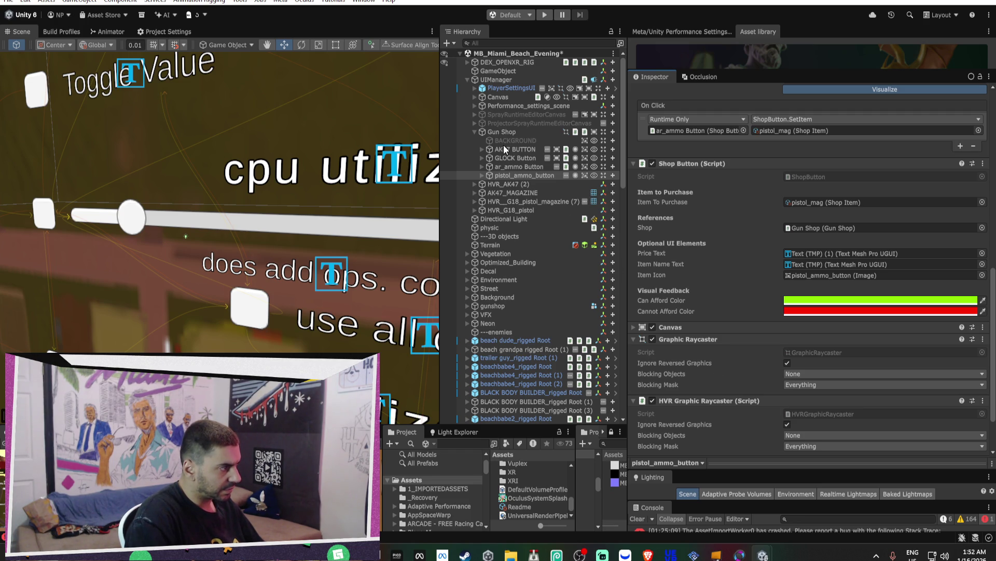
pyautogui.click(497, 79)
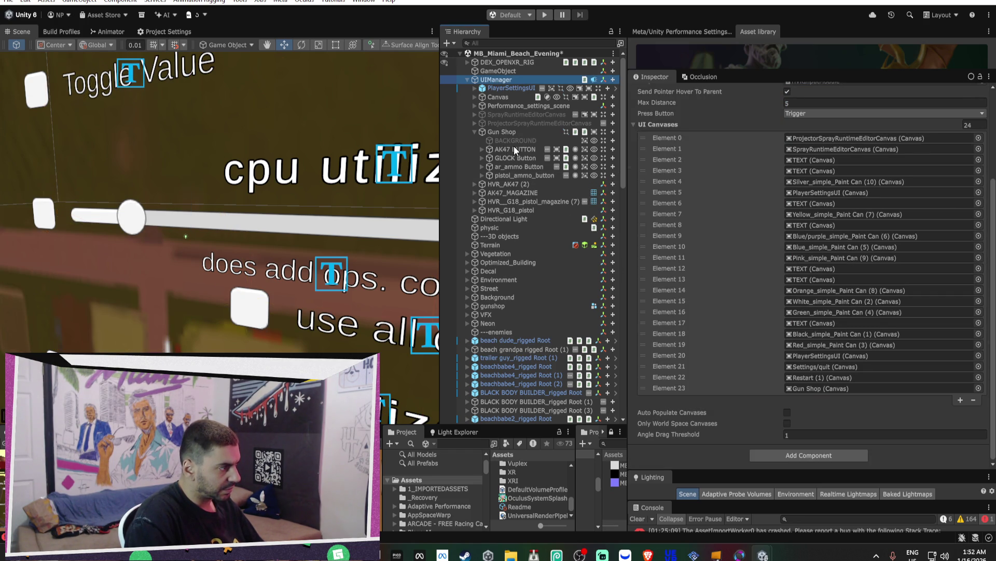
# - Lock the Inspector on UIManager and add the four Gun Shop buttons to UI Canvases (24 to 28)
pyautogui.keyDown('ctrl'); pyautogui.click(514, 149); pyautogui.keyUp('ctrl')
pyautogui.keyDown('ctrl'); pyautogui.click(514, 158); pyautogui.keyUp('ctrl')
pyautogui.keyDown('ctrl'); pyautogui.click(515, 167); pyautogui.keyUp('ctrl')
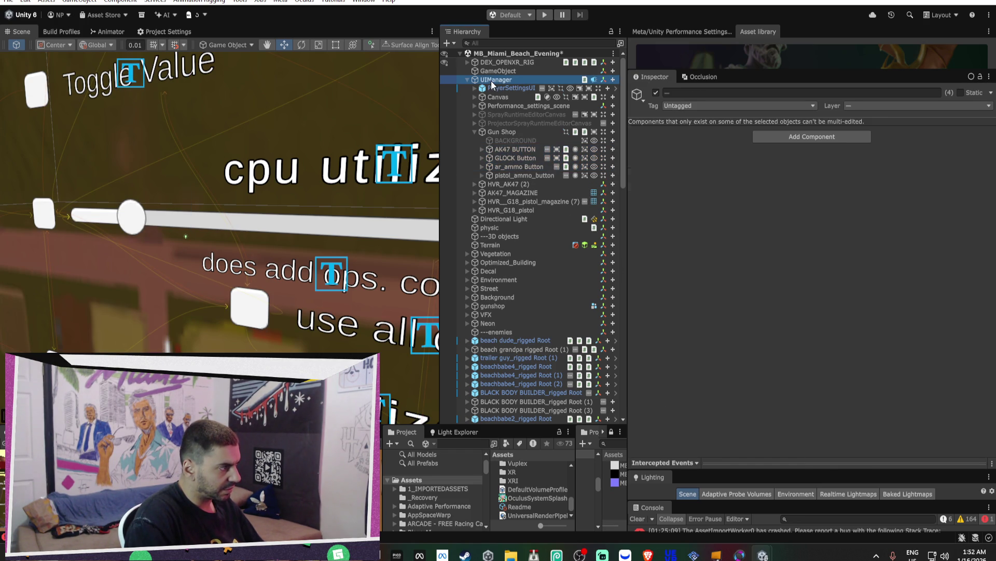
pyautogui.click(495, 81)
pyautogui.click(980, 77)
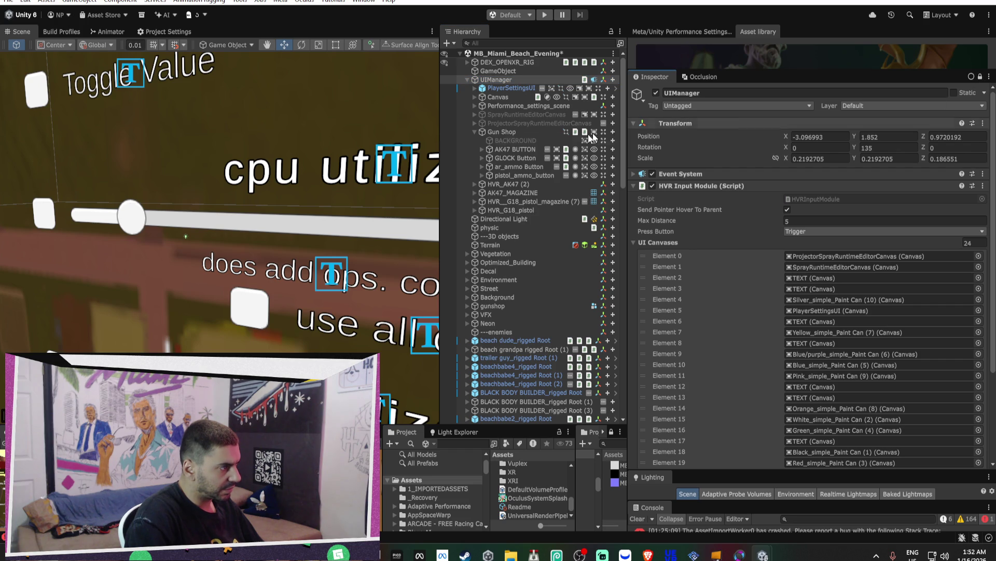
pyautogui.keyDown('ctrl'); pyautogui.click(514, 150); pyautogui.keyUp('ctrl')
pyautogui.keyDown('ctrl'); pyautogui.click(513, 158); pyautogui.keyUp('ctrl')
pyautogui.keyDown('ctrl'); pyautogui.click(516, 167); pyautogui.keyUp('ctrl')
pyautogui.keyDown('ctrl'); pyautogui.click(515, 175); pyautogui.keyUp('ctrl')
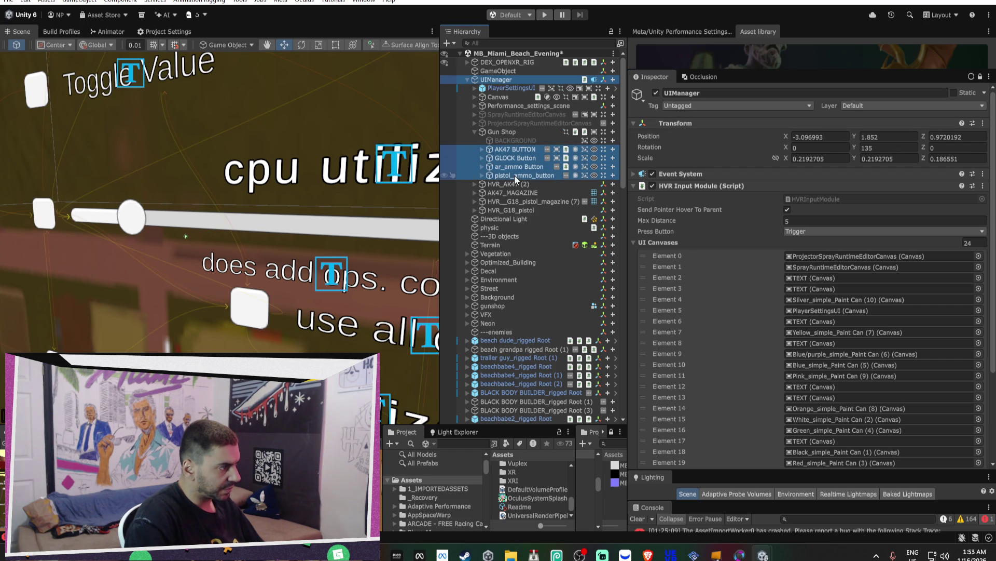
pyautogui.click(653, 244)
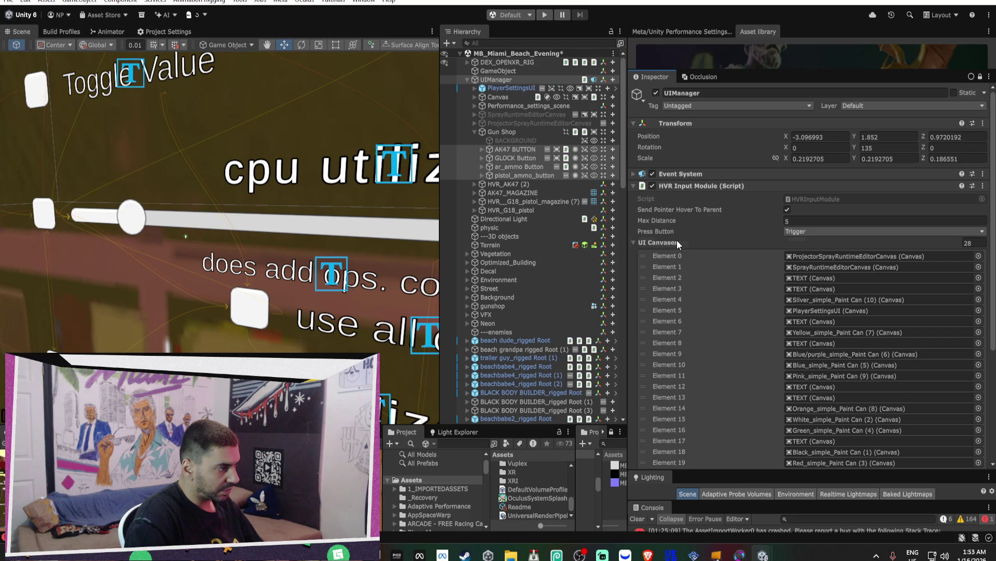
pyautogui.moveTo(266, 209); pyautogui.dragTo(666, 260)
pyautogui.moveTo(324, 230)
pyautogui.mouseDown()
pyautogui.moveTo(290, 218)
pyautogui.moveTo(295, 205)
pyautogui.moveTo(258, 224)
pyautogui.moveTo(256, 239)
pyautogui.mouseUp()
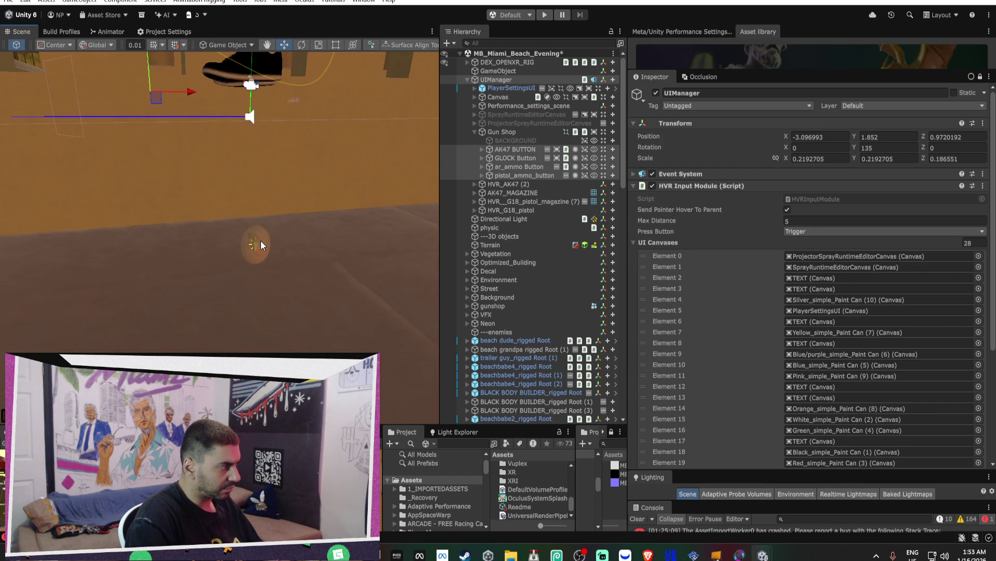
# - Frame the money Sphere and fold Sphere Collider, HVR Collision Events and Rigidbody to expose CoinSplash
pyautogui.click(254, 242)
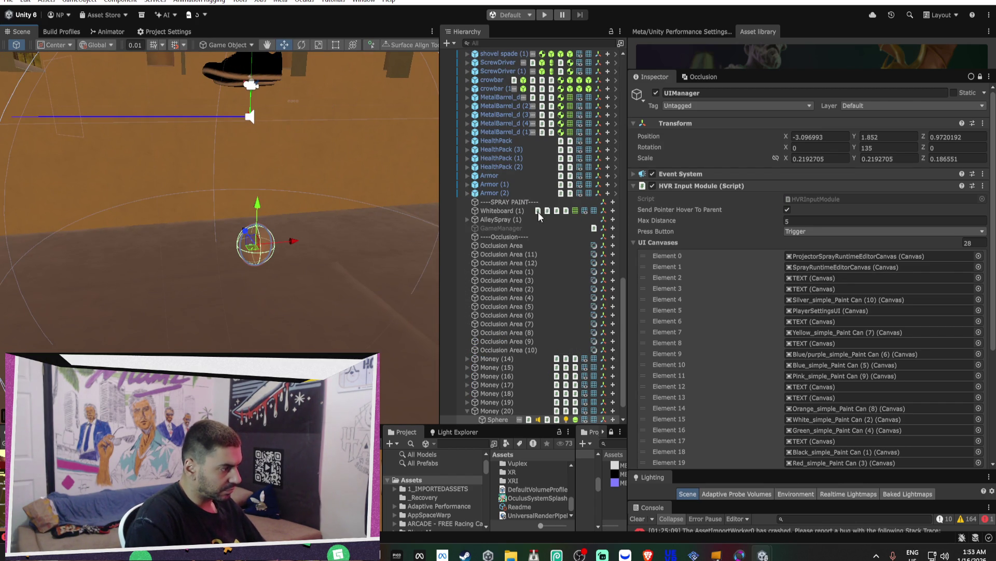
pyautogui.press('f')
pyautogui.scroll(-1, 531, 348)
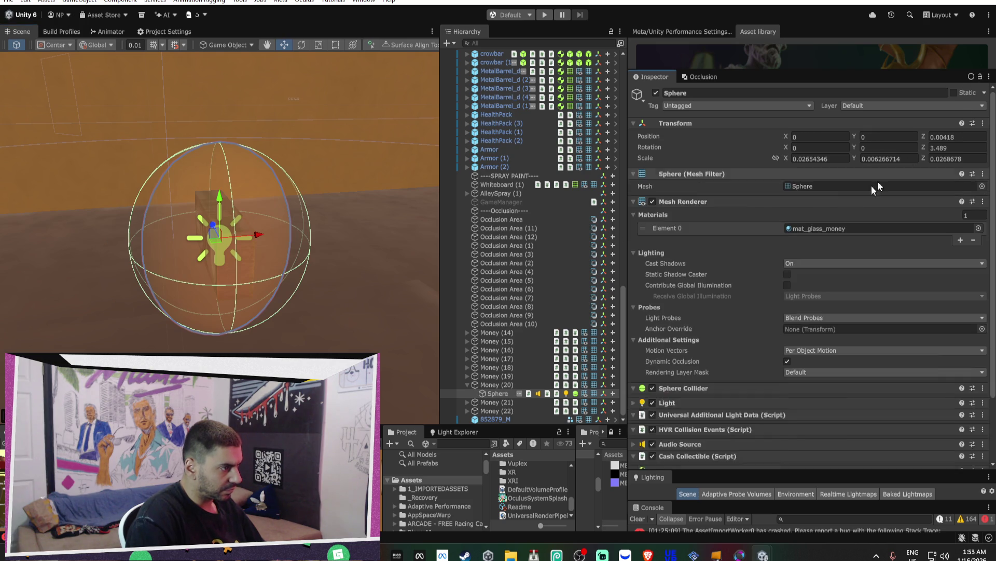
pyautogui.scroll(-3, 736, 261)
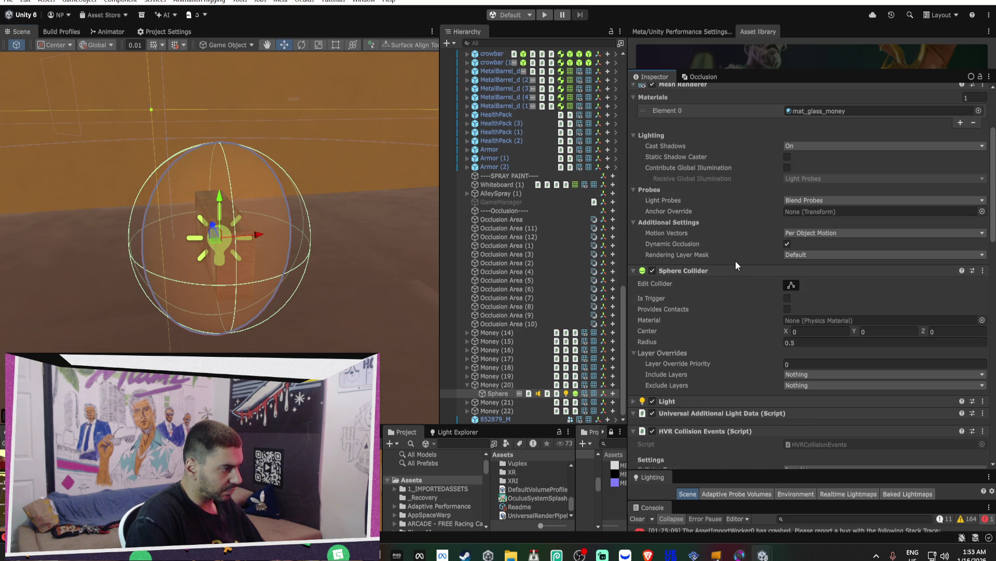
pyautogui.click(688, 270)
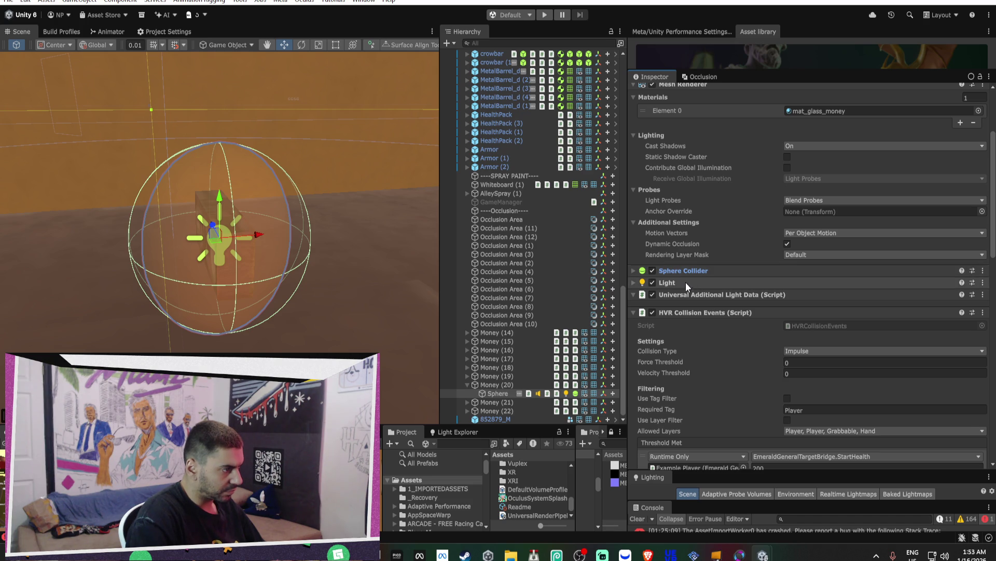
pyautogui.scroll(-3, 685, 280)
pyautogui.click(681, 196)
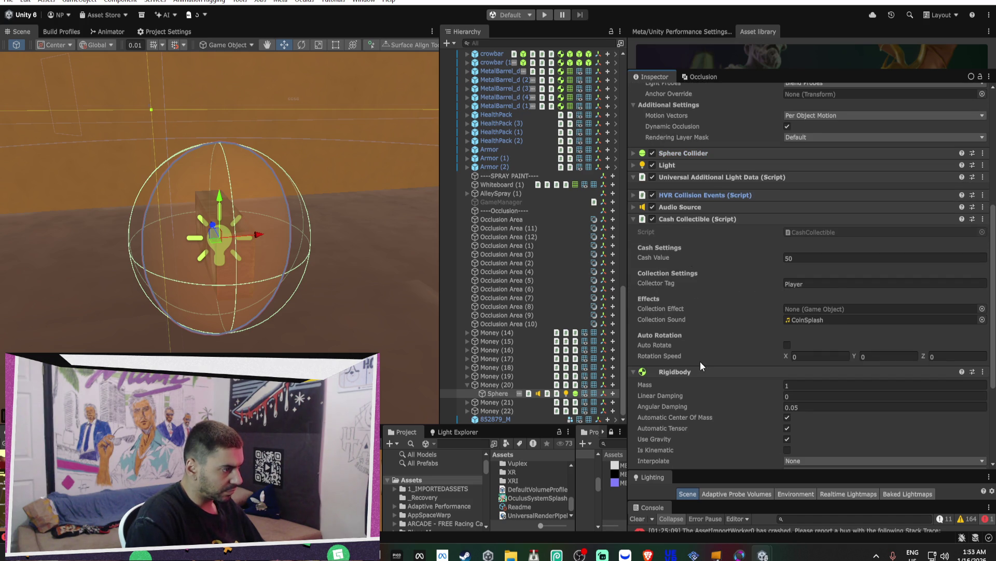
pyautogui.scroll(-1, 727, 376)
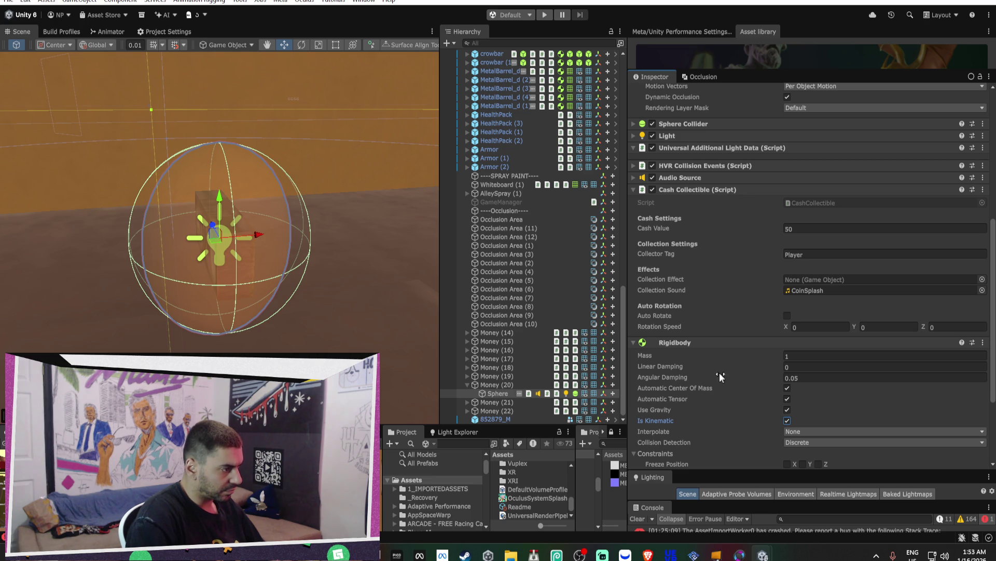
pyautogui.click(702, 344)
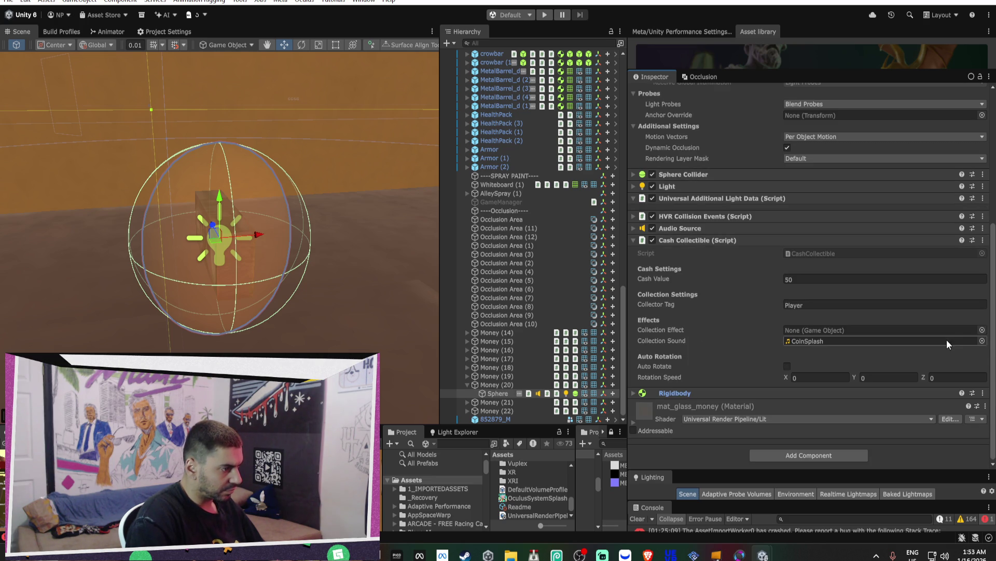
pyautogui.click(983, 340)
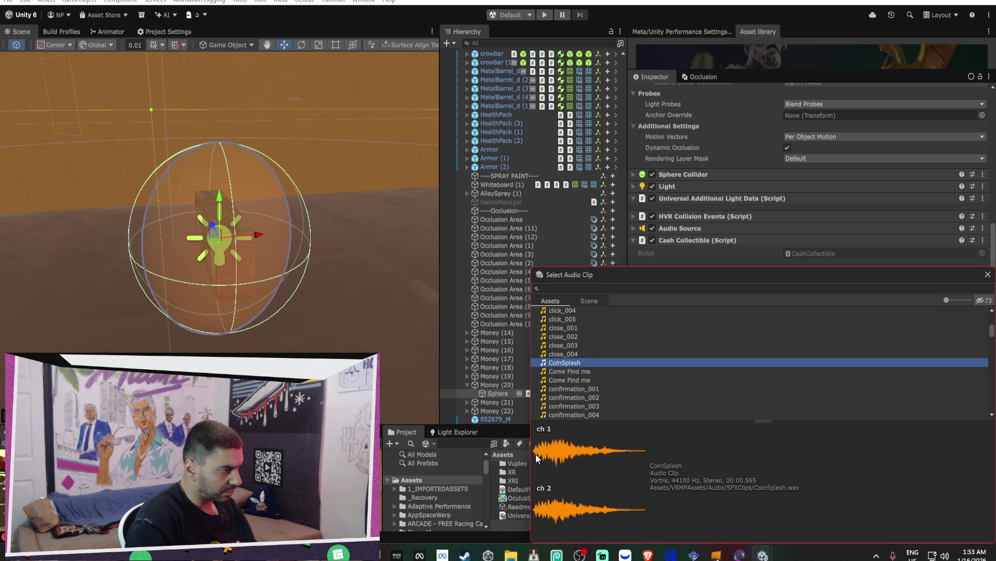
# - Preview clips after CoinSplash, from CupCrush and error_001 through Grenade Bounce to Knife
pyautogui.press('Down')
pyautogui.press('Down')
pyautogui.press('Down')
pyautogui.press('Down')
pyautogui.press('Down')
pyautogui.press('Down')
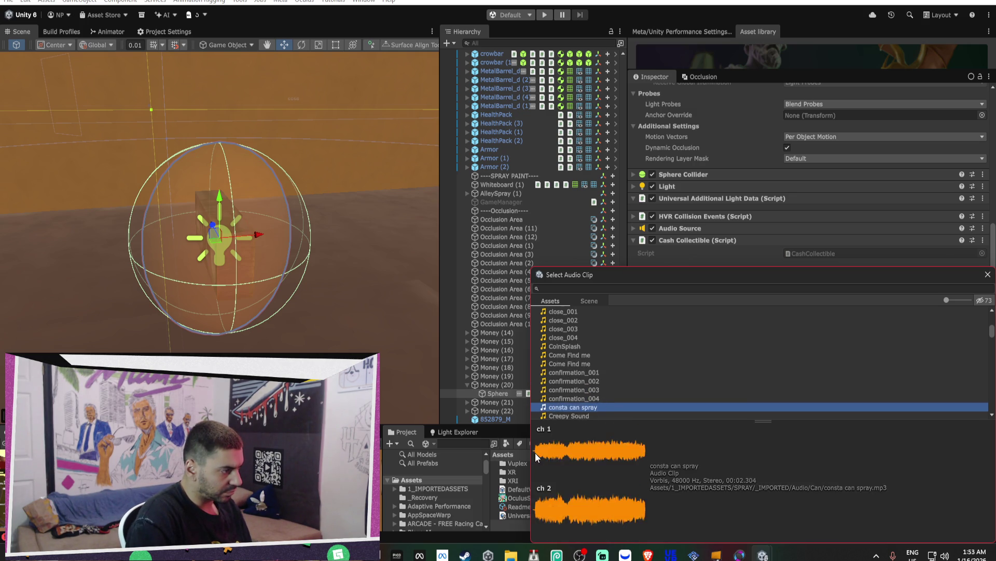
pyautogui.press('Down')
pyautogui.press('Down')
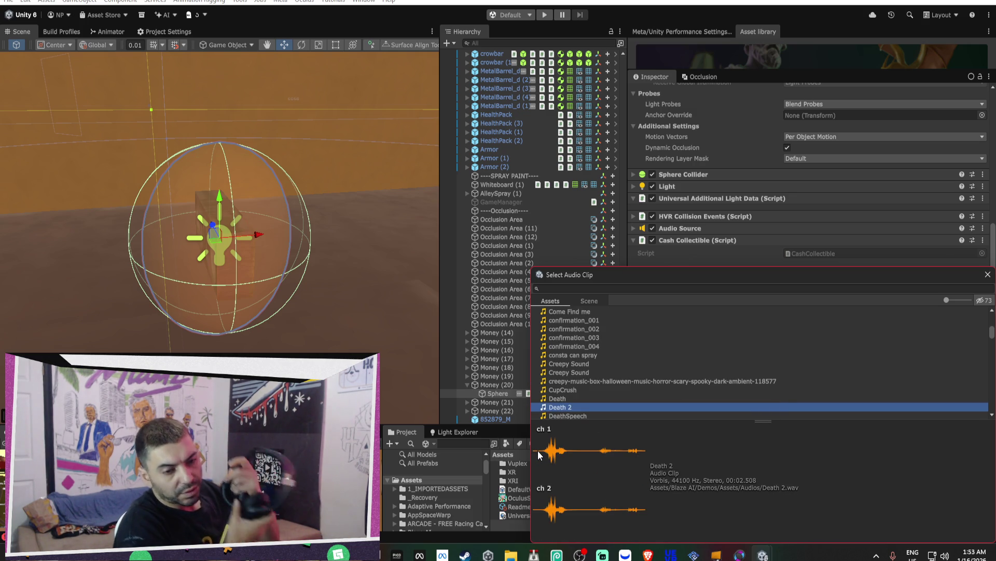
pyautogui.press('Down')
pyautogui.press('Down')
pyautogui.press('Down')
pyautogui.press('Down')
pyautogui.press('Down')
pyautogui.press('Down')
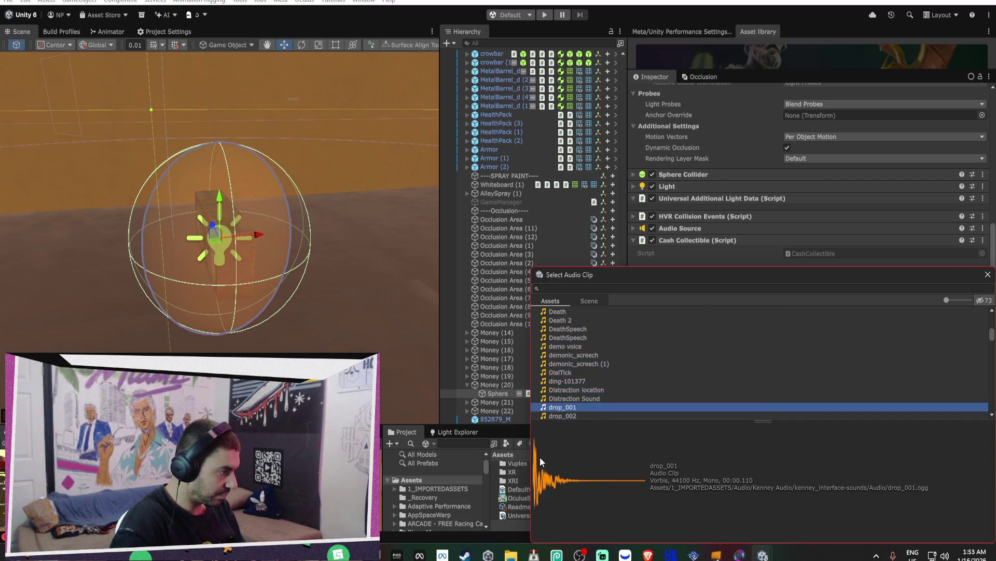
pyautogui.press('Down')
pyautogui.press('Down')
pyautogui.press('Down')
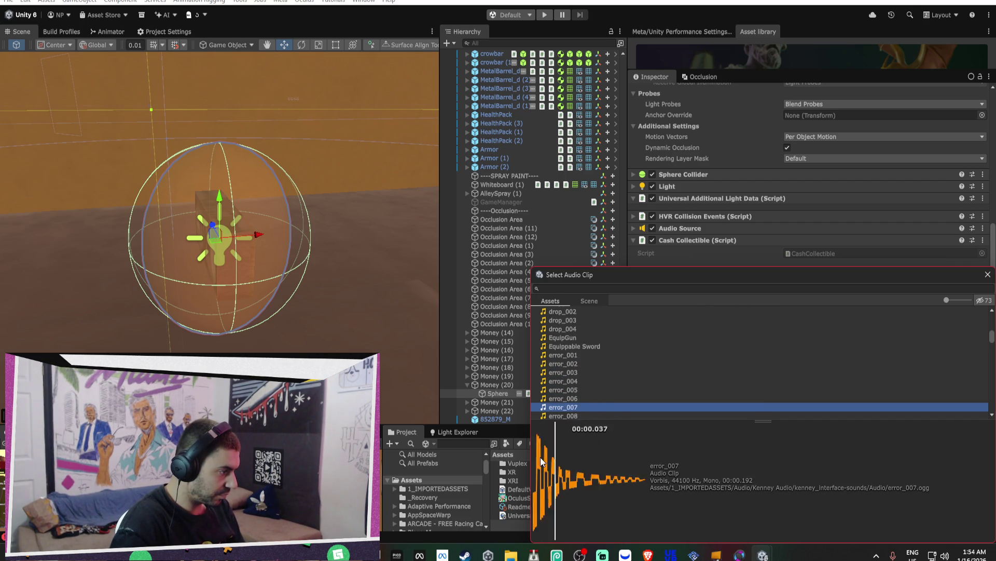
pyautogui.press('Down')
pyautogui.press('Down')
pyautogui.press('Down')
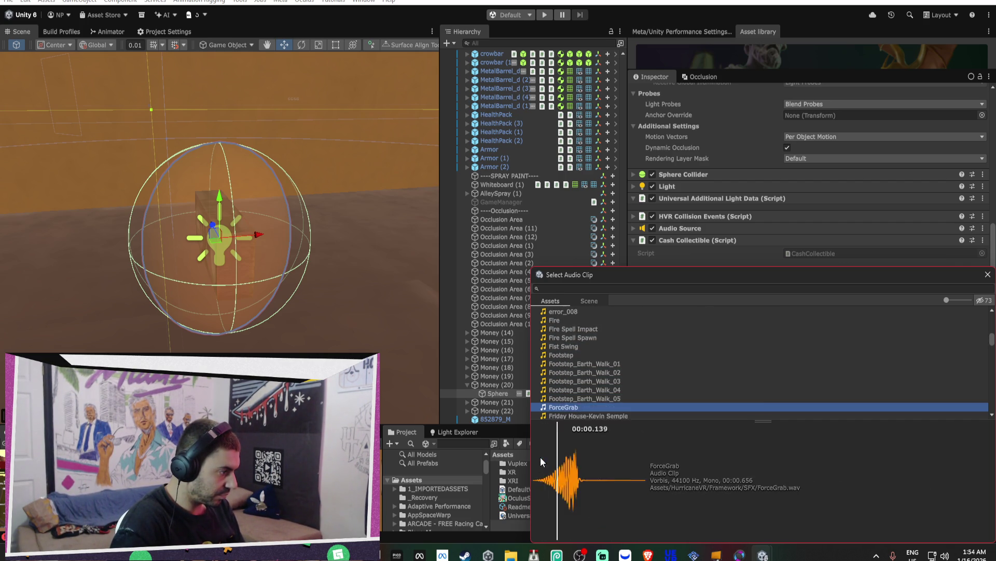
pyautogui.press('Down')
pyautogui.press('Down')
pyautogui.press('Down')
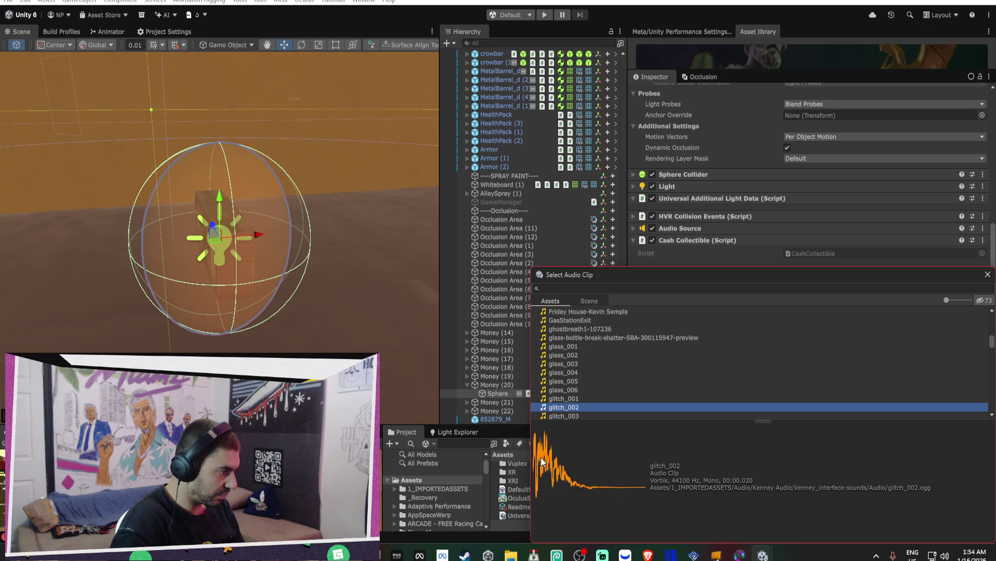
pyautogui.press('Down')
pyautogui.press('Down')
pyautogui.press('Down')
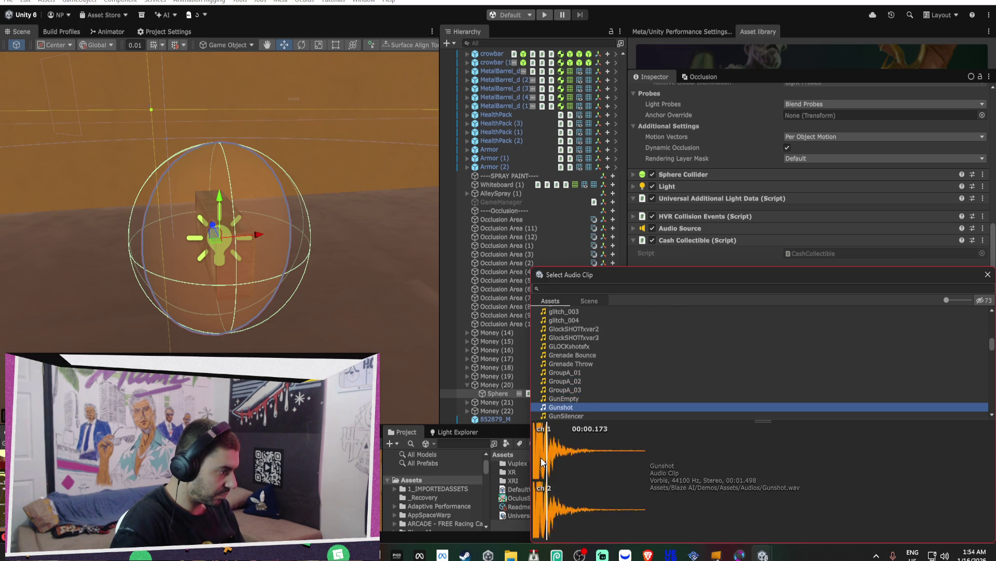
pyautogui.press('Down')
pyautogui.press('Down')
pyautogui.press('Down')
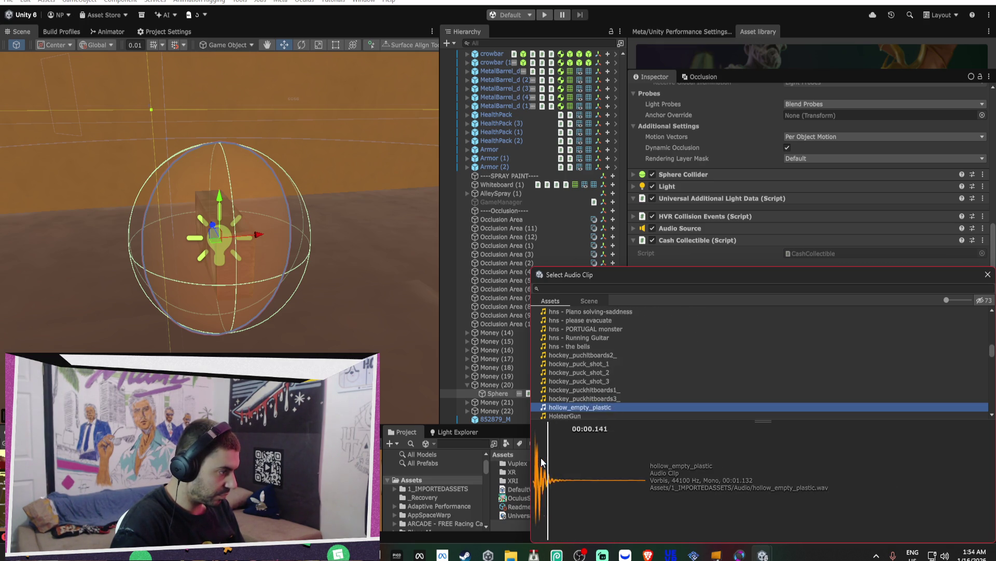
pyautogui.press('Down')
pyautogui.press('Down')
pyautogui.press('Down')
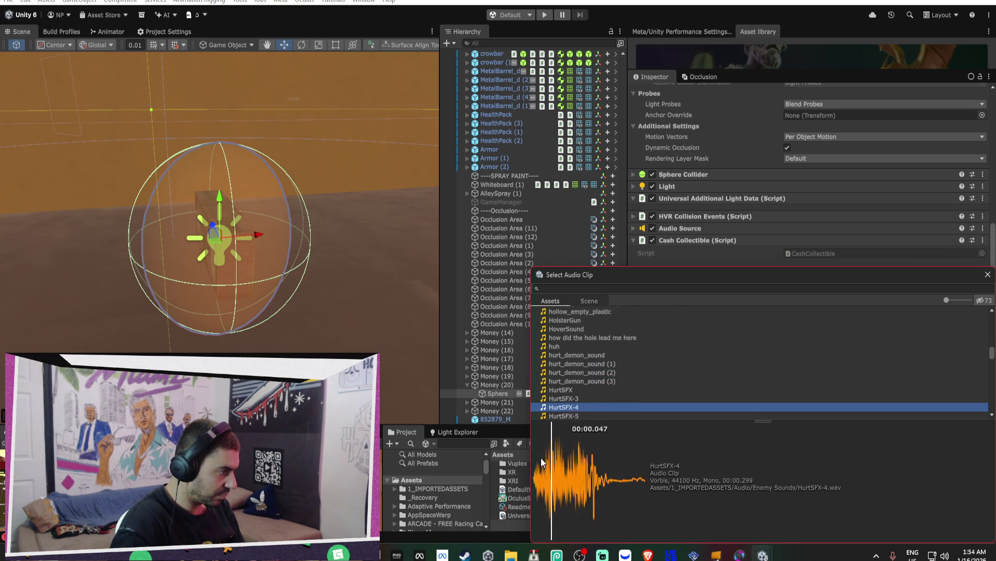
pyautogui.press('Down')
pyautogui.press('Down')
pyautogui.press('Down')
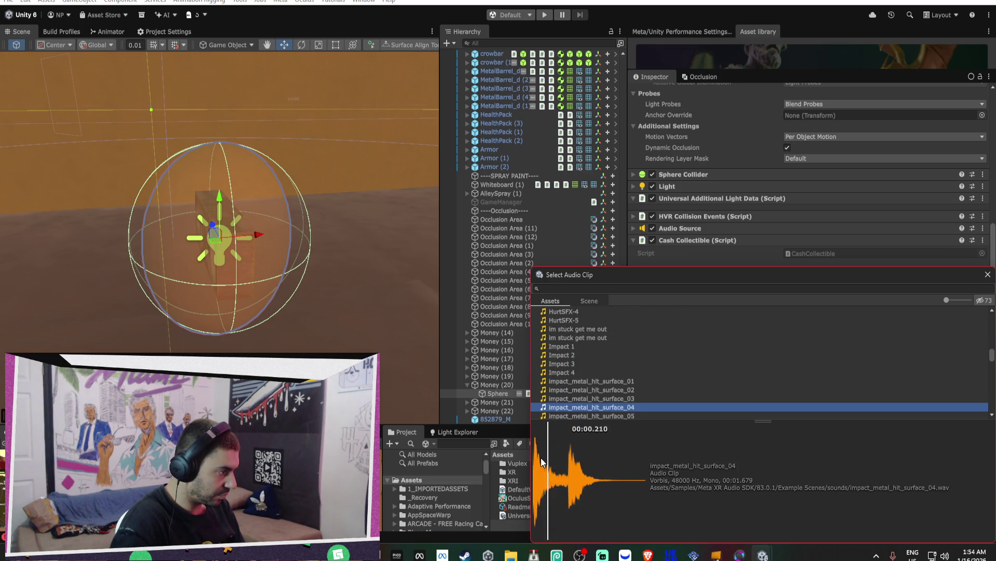
pyautogui.press('Down')
pyautogui.press('Down')
pyautogui.press('Down')
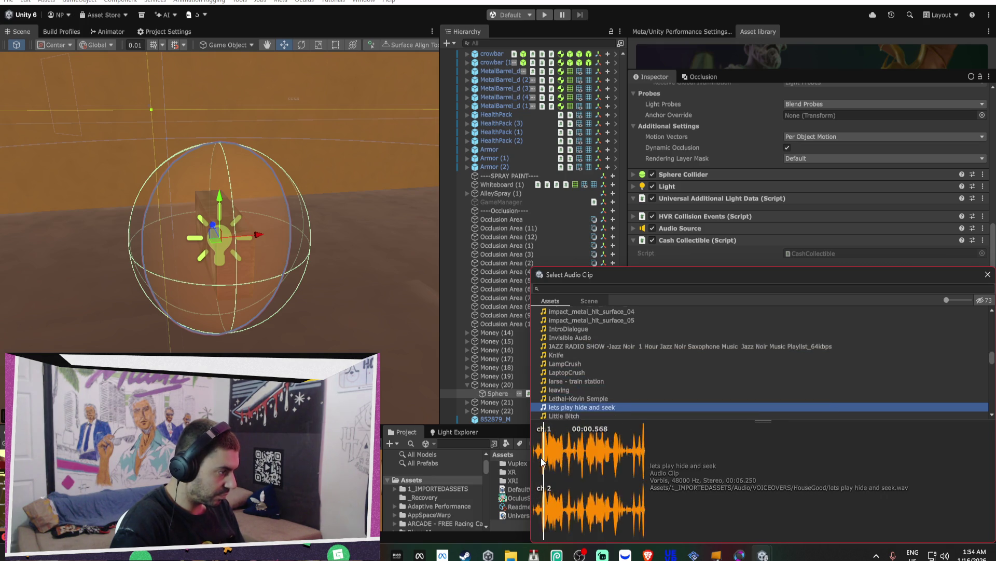
# - Clear the 'coin' search so the audio clip picker lists every clip
pyautogui.write('coin')
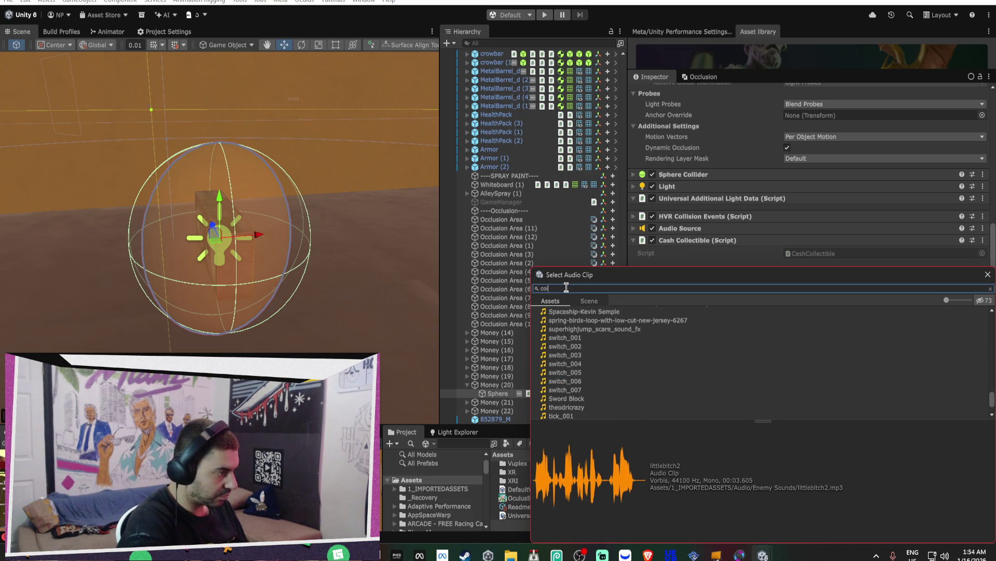
pyautogui.press('BackSpace')
pyautogui.press('BackSpace')
pyautogui.press('BackSpace')
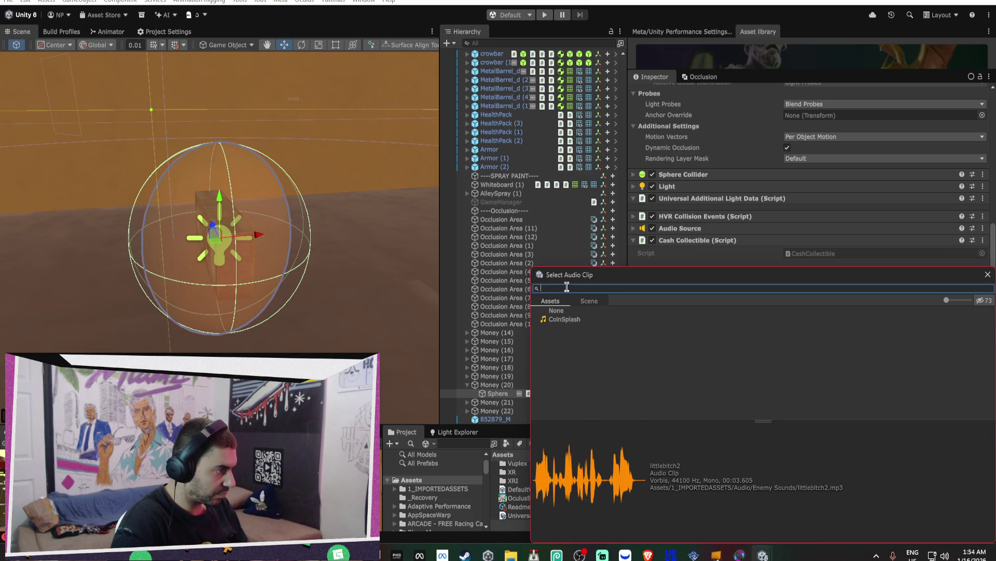
pyautogui.write('goal')
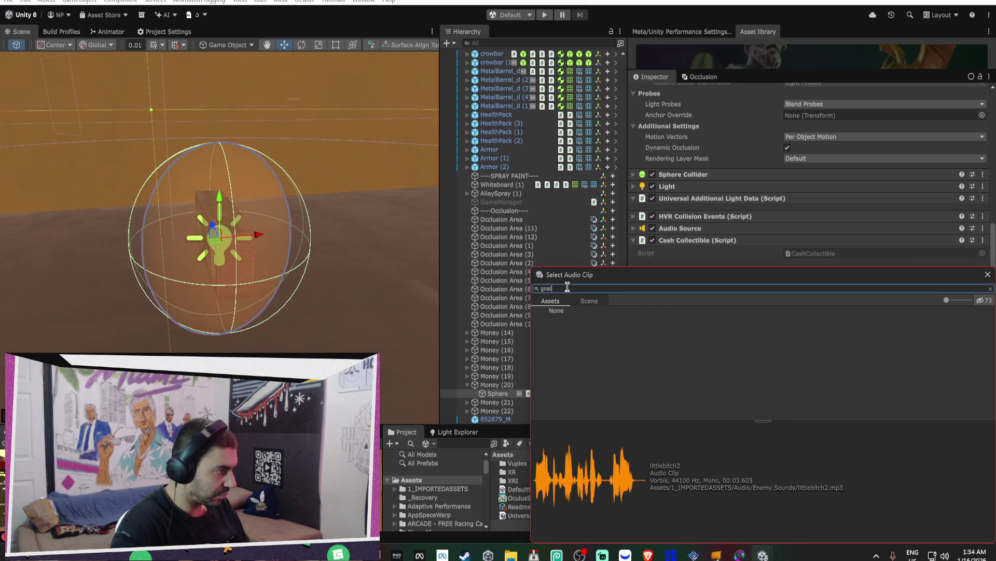
pyautogui.press('BackSpace')
pyautogui.press('BackSpace')
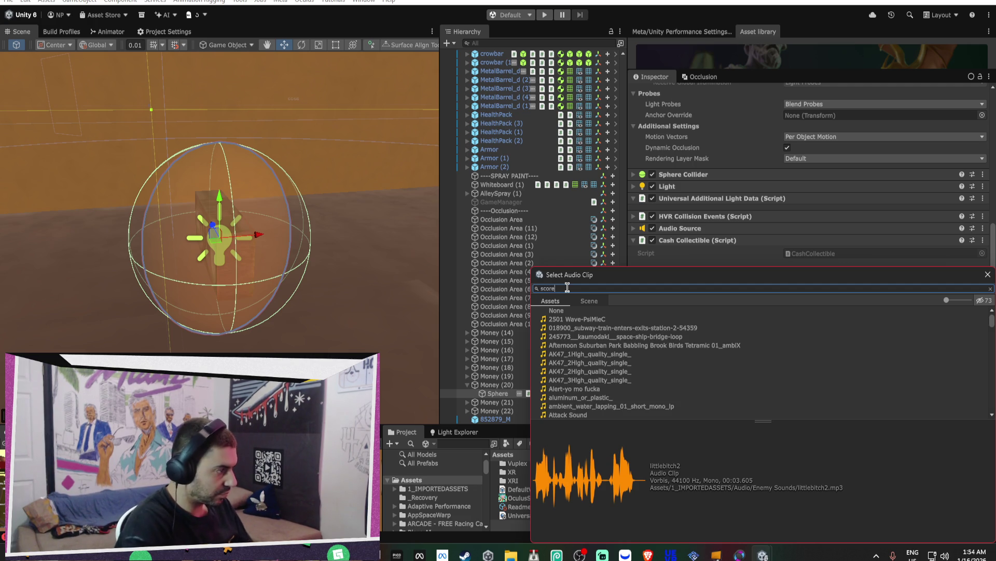
pyautogui.press('BackSpace')
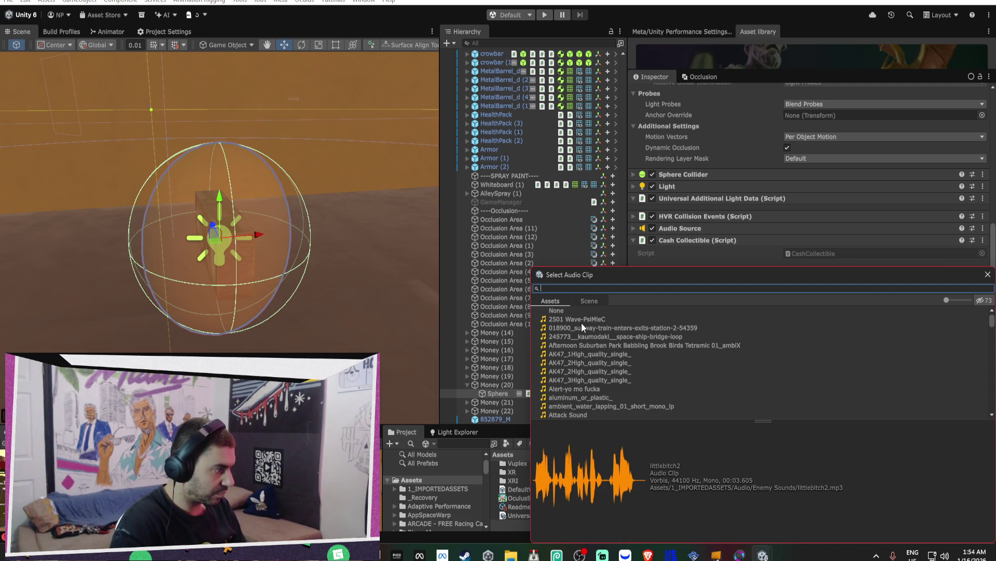
# - Audition the clips from the top of the list down to the end
pyautogui.click(582, 319)
pyautogui.press('Down')
pyautogui.press('Down')
pyautogui.press('Down')
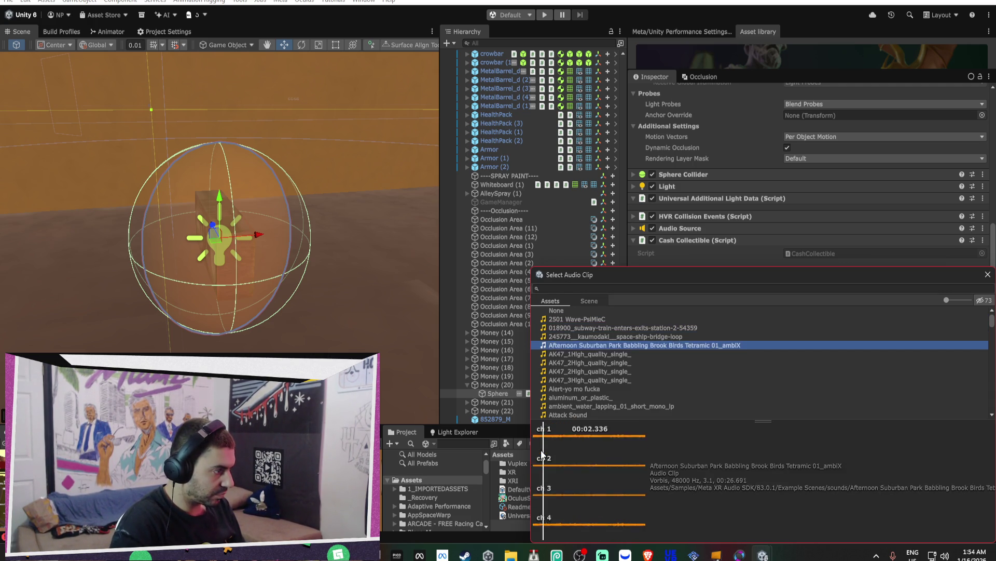
pyautogui.press('Down')
pyautogui.press('Down')
pyautogui.press('Down')
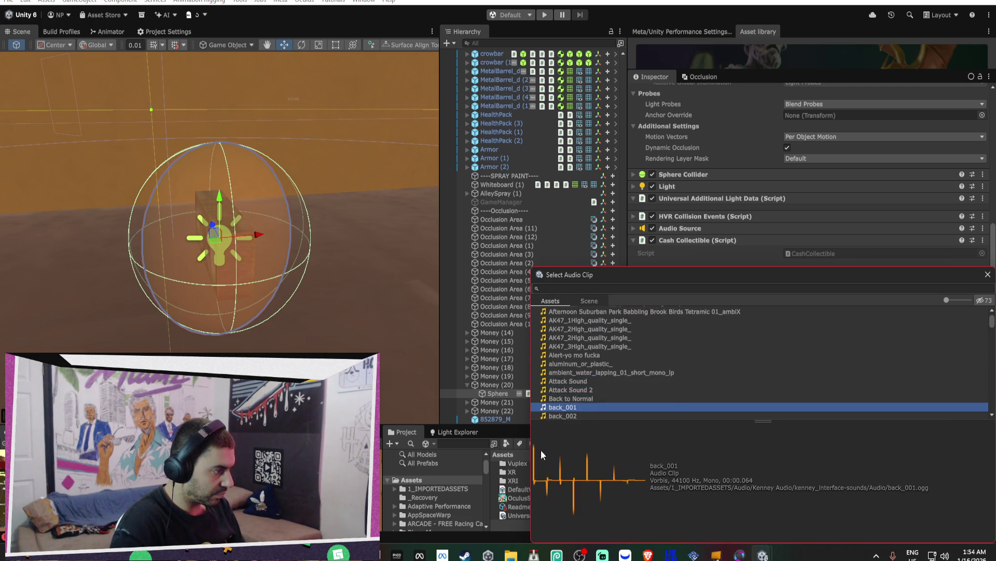
pyautogui.press('Down')
pyautogui.press('Down')
pyautogui.press('Down')
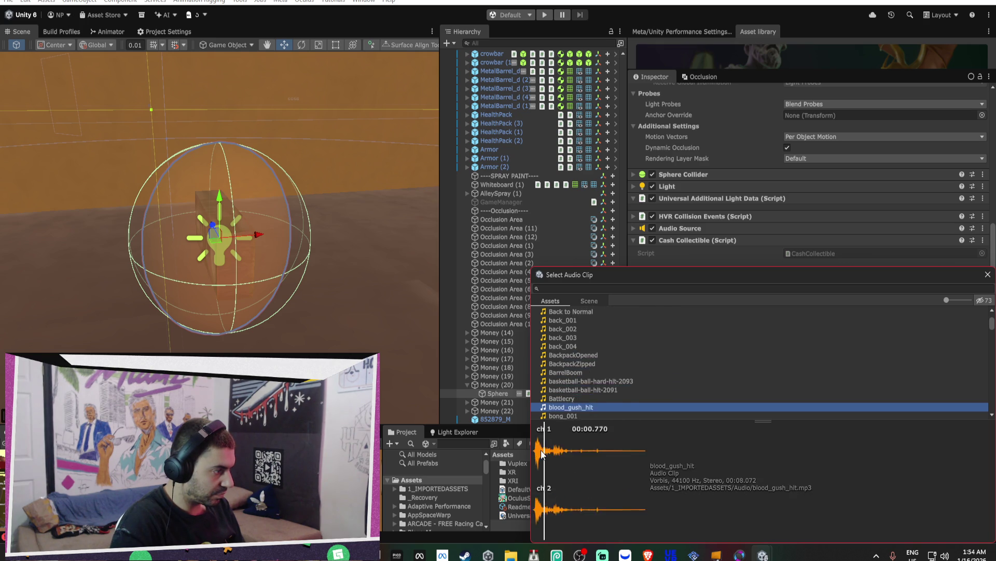
pyautogui.press('Down')
pyautogui.press('Down')
pyautogui.press('Down')
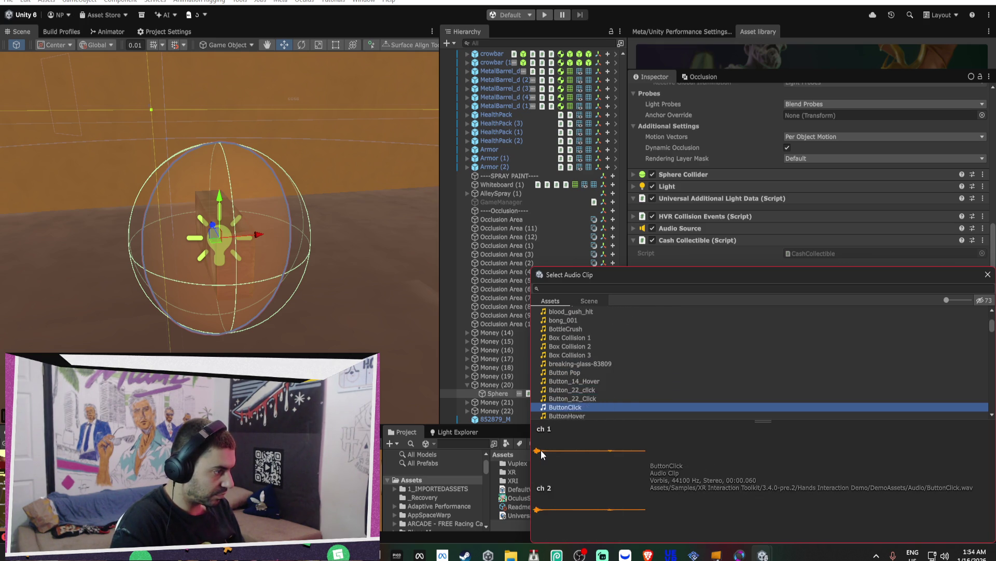
pyautogui.press('Down')
pyautogui.press('Down')
pyautogui.press('Down')
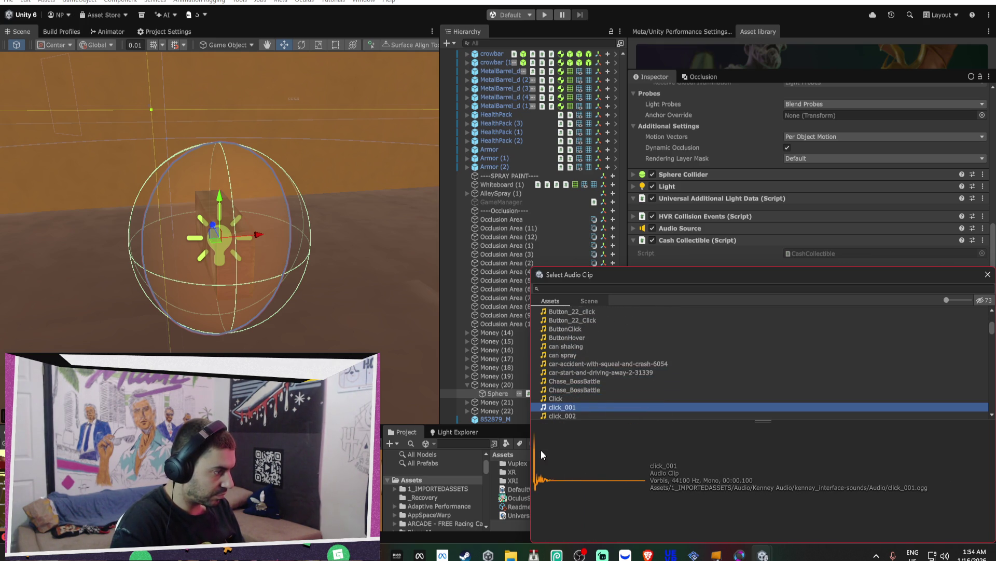
pyautogui.press('Down')
pyautogui.press('Down')
pyautogui.press('Down')
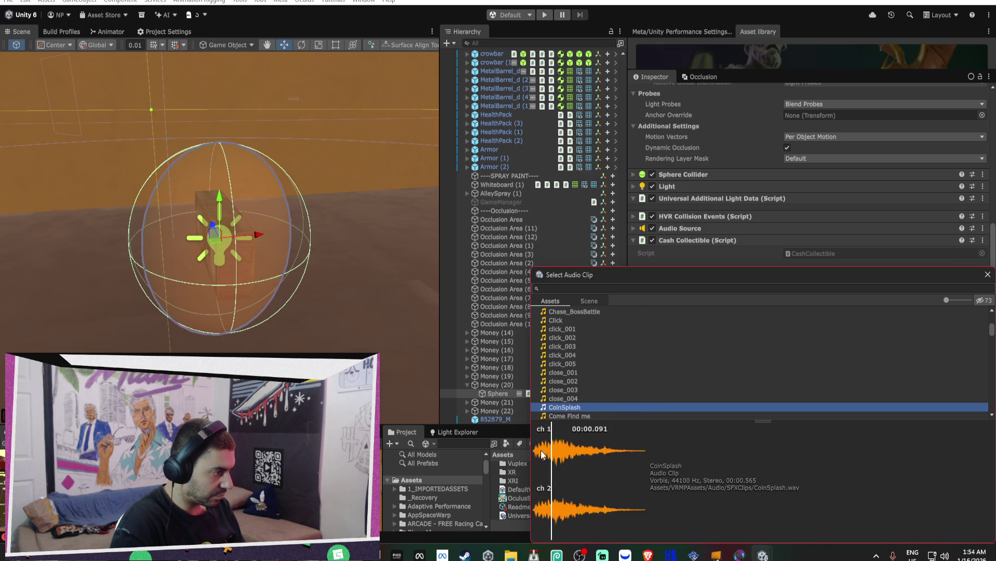
pyautogui.press('Down')
pyautogui.press('Down')
pyautogui.press('Down')
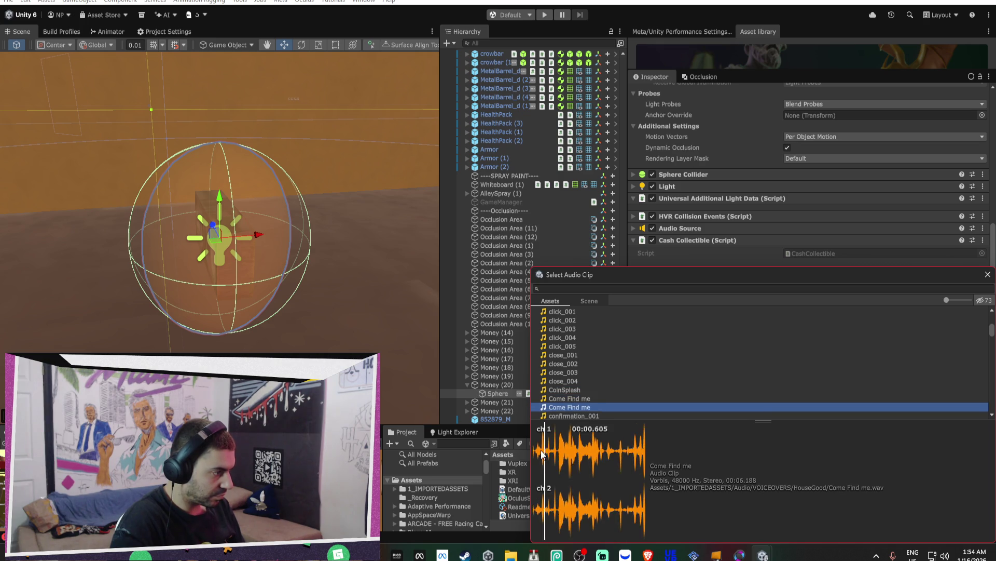
pyautogui.press('Down')
pyautogui.press('Down')
pyautogui.press('Down')
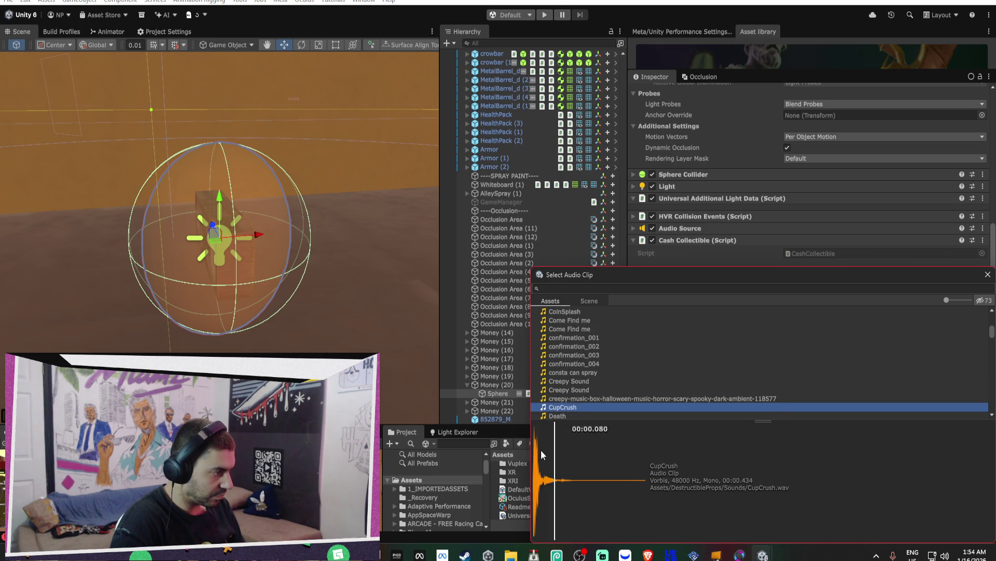
pyautogui.press('Down')
pyautogui.press('Down')
pyautogui.press('Down')
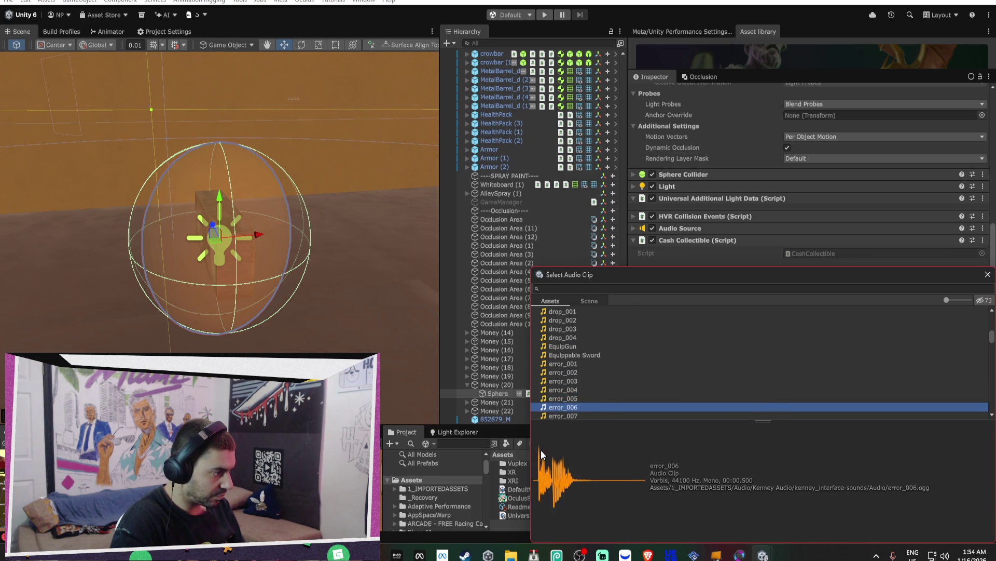
pyautogui.press('Down')
pyautogui.press('Down')
pyautogui.press('Down')
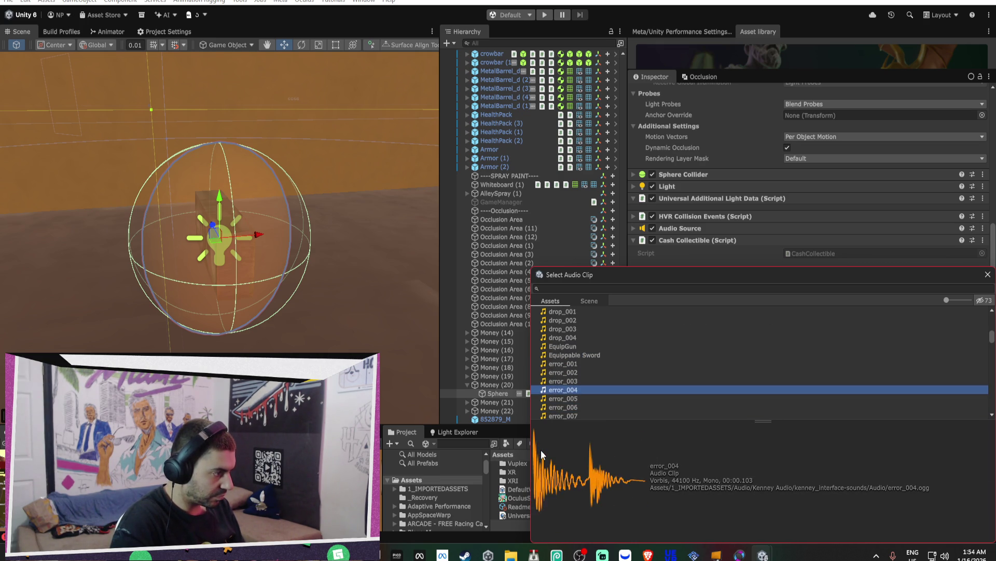
pyautogui.press('Down')
pyautogui.press('Down')
pyautogui.press('Down')
pyautogui.press('Down')
pyautogui.press('Down')
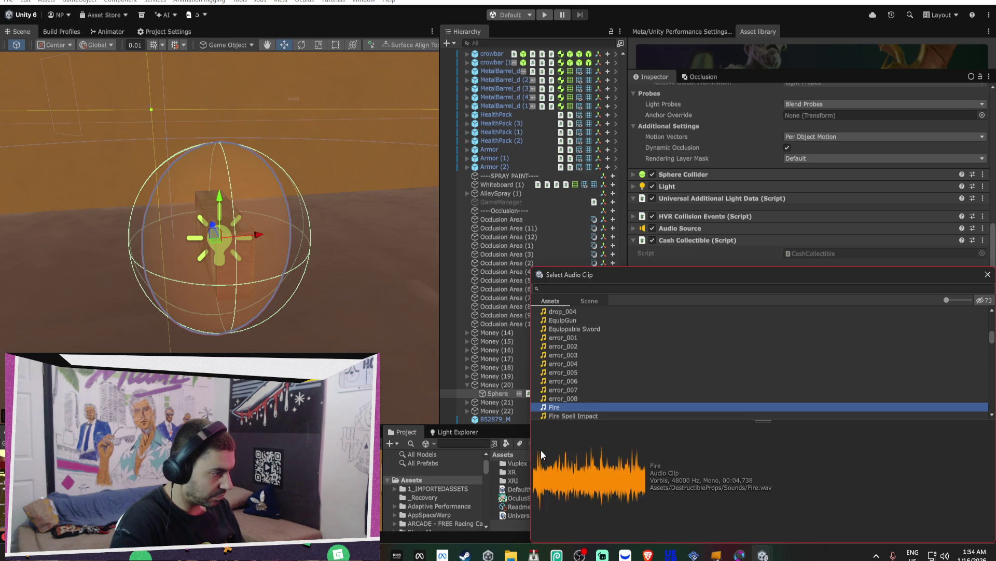
pyautogui.press('Down')
pyautogui.press('Down')
pyautogui.press('Down')
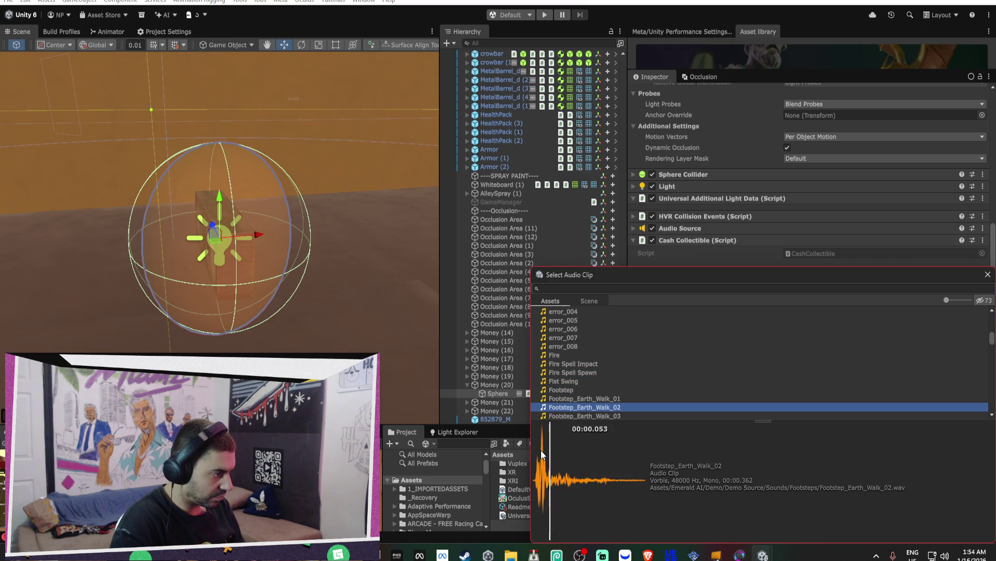
pyautogui.press('Down')
pyautogui.press('Down')
pyautogui.press('Down')
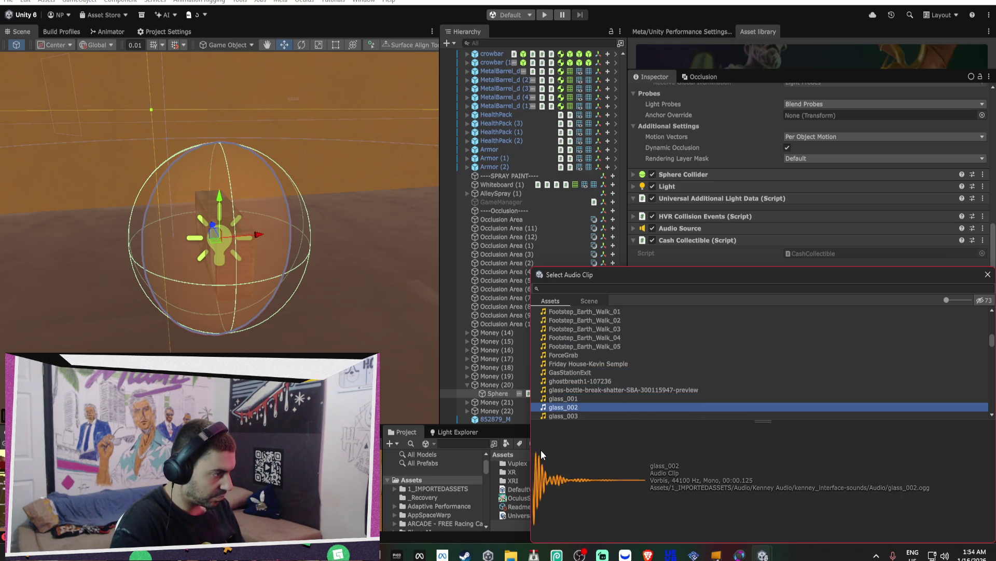
pyautogui.press('Down')
pyautogui.press('Down')
pyautogui.press('Down')
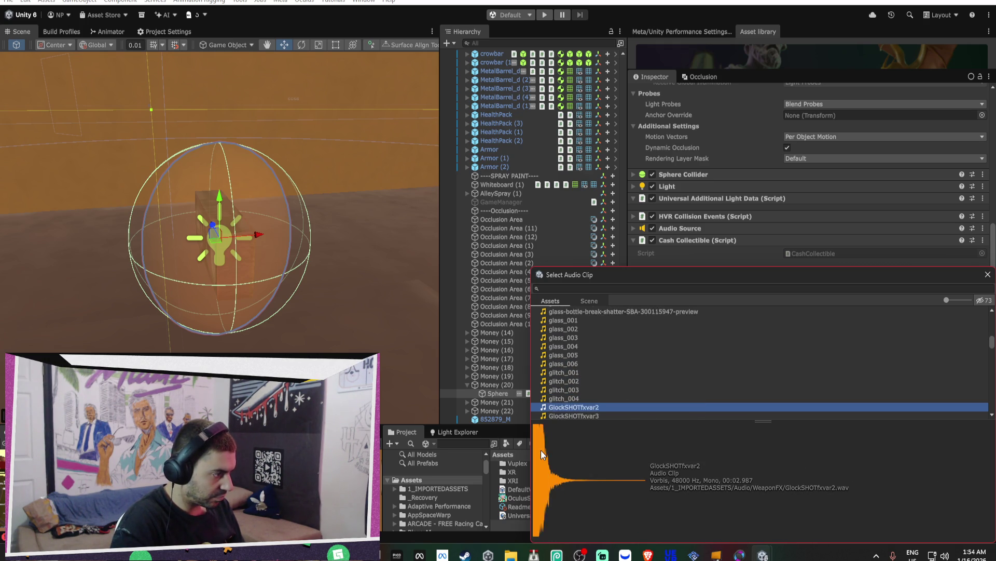
pyautogui.press('Down')
pyautogui.press('Down')
pyautogui.press('Down')
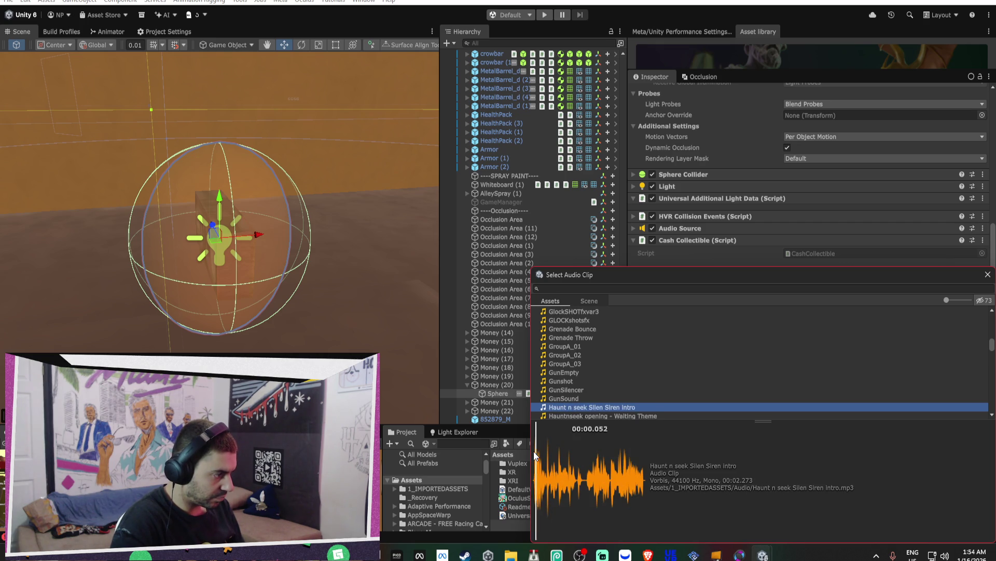
pyautogui.press('Down')
pyautogui.press('Down')
pyautogui.press('Down')
pyautogui.press('Down')
pyautogui.press('Down')
pyautogui.press('Down')
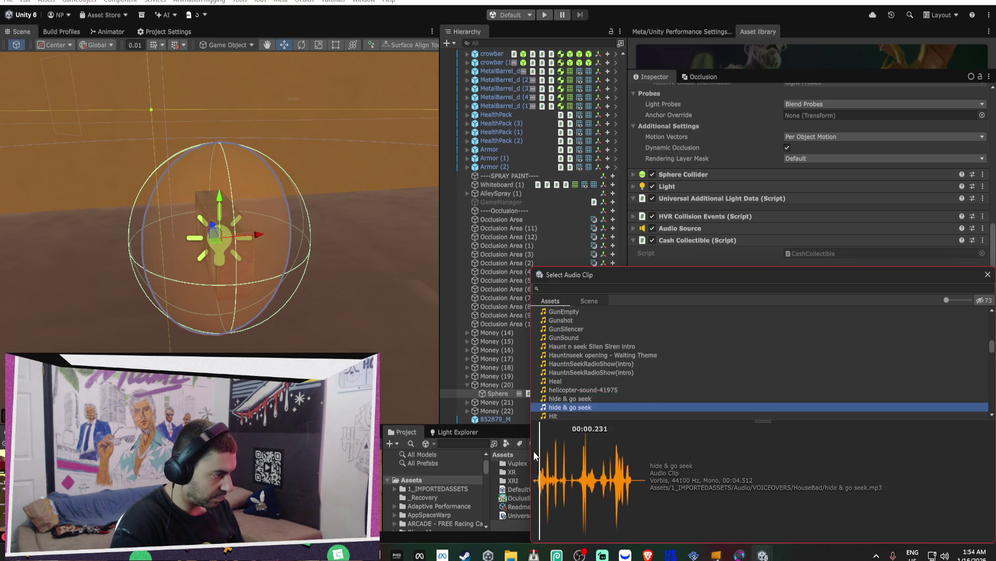
pyautogui.press('Down')
pyautogui.press('Down')
pyautogui.press('Down')
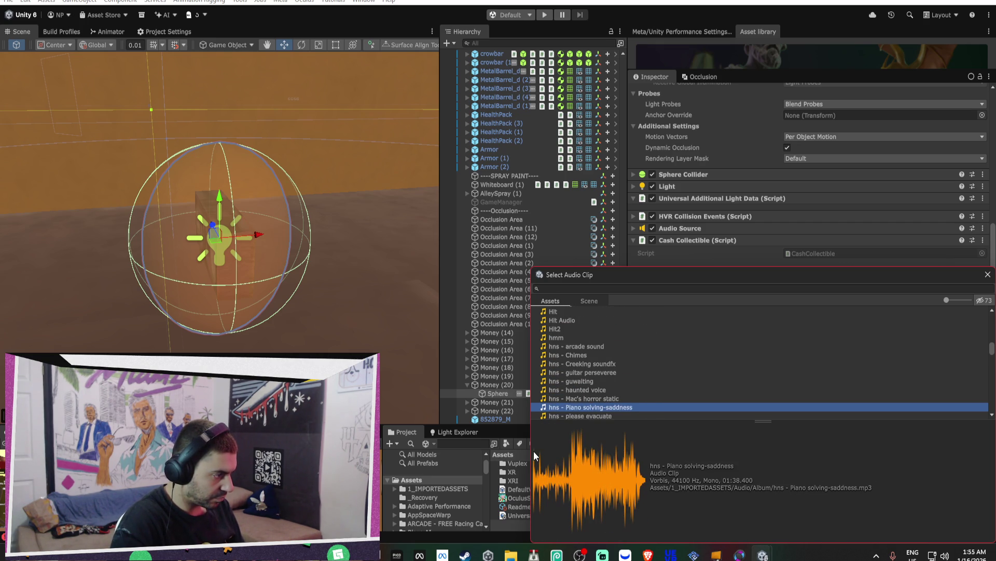
pyautogui.press('Down')
pyautogui.press('Down')
pyautogui.press('Down')
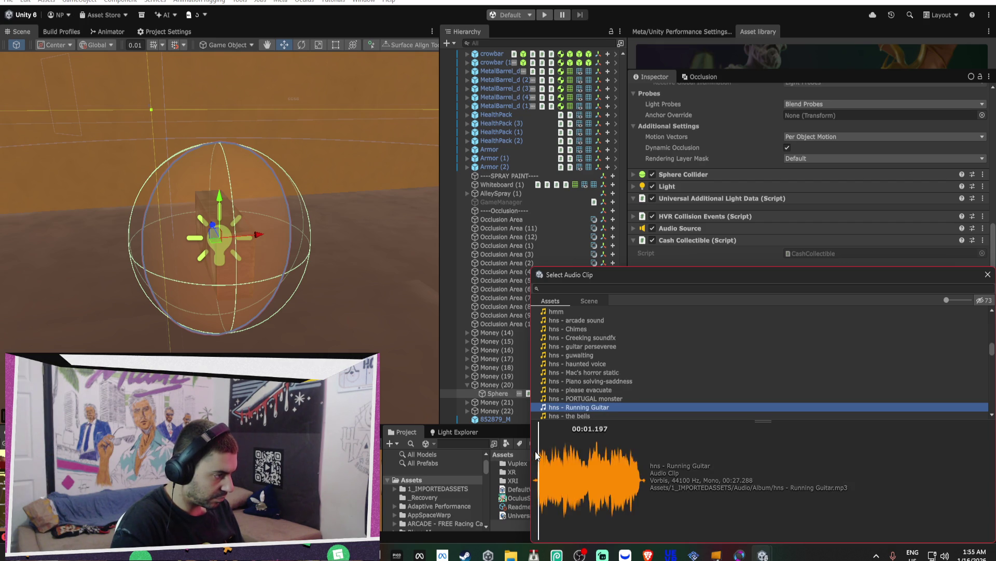
pyautogui.press('Down')
pyautogui.press('Down')
pyautogui.press('Down')
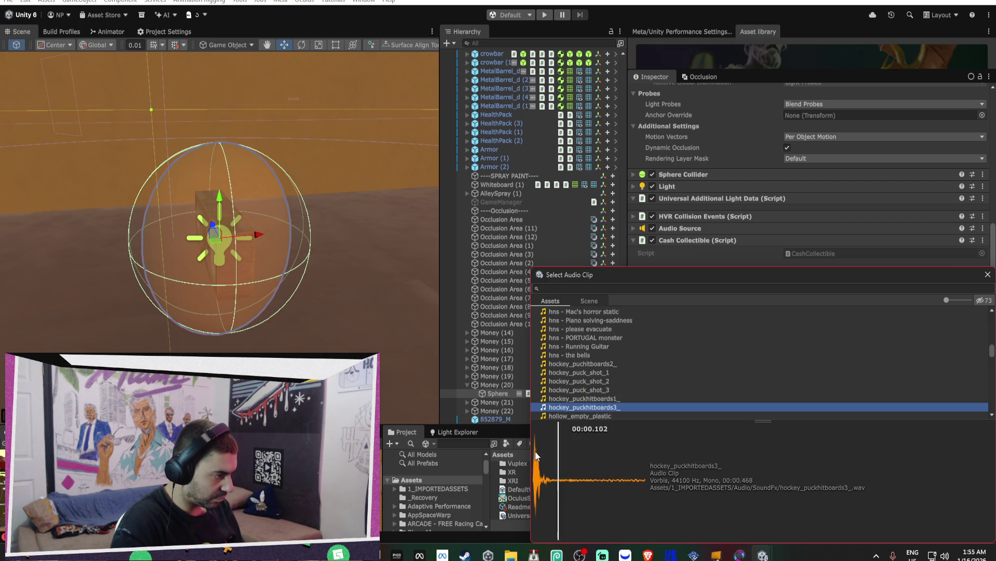
pyautogui.press('Down')
pyautogui.press('Down')
pyautogui.press('Down')
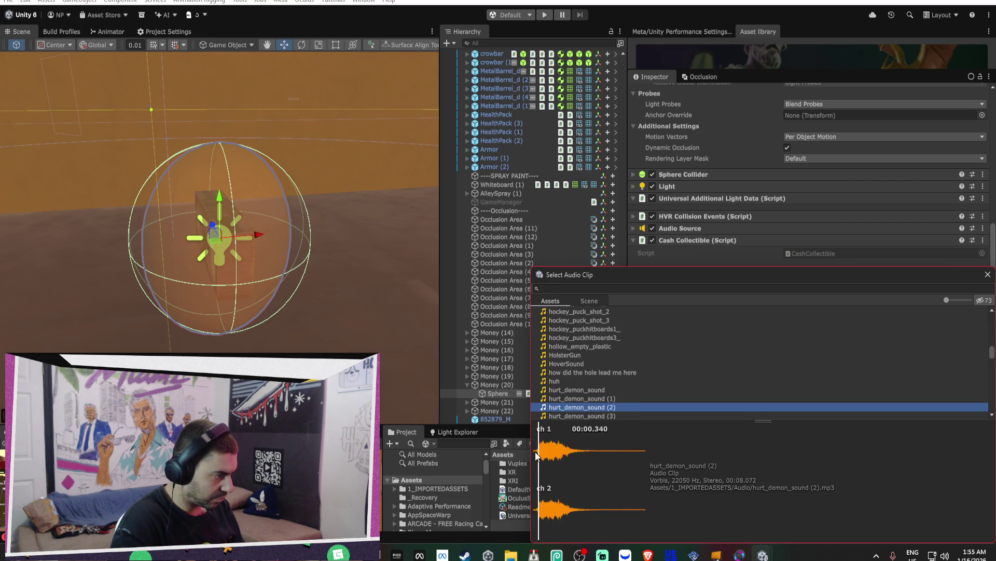
pyautogui.press('Down')
pyautogui.press('Down')
pyautogui.press('Down')
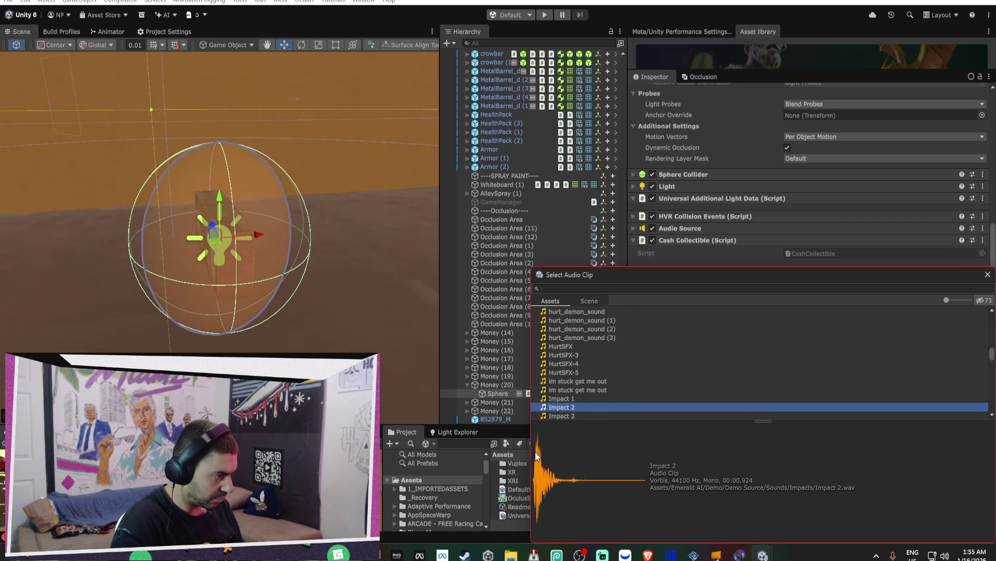
pyautogui.press('Down')
pyautogui.press('Down')
pyautogui.press('Down')
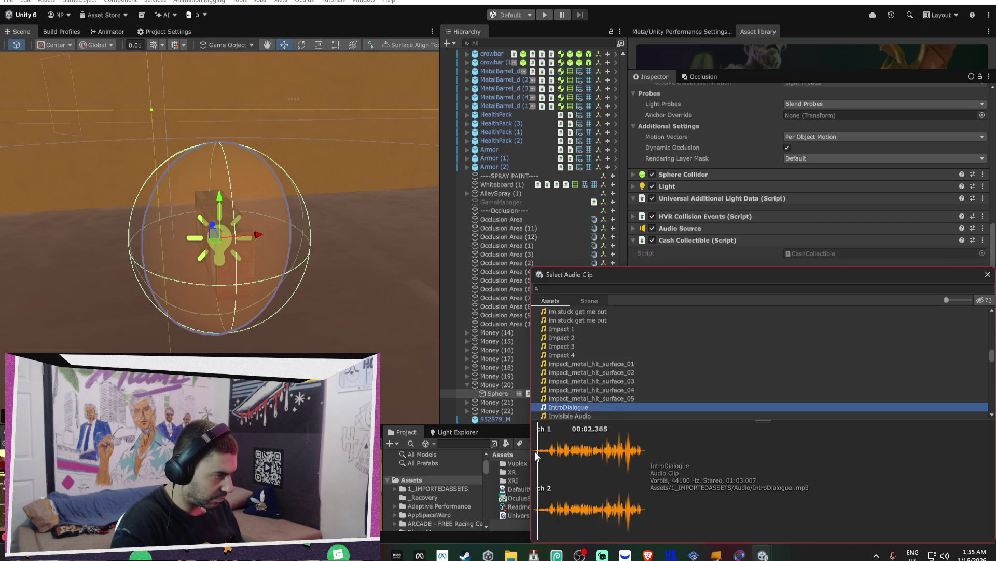
pyautogui.press('Down')
pyautogui.press('Down')
pyautogui.press('Down')
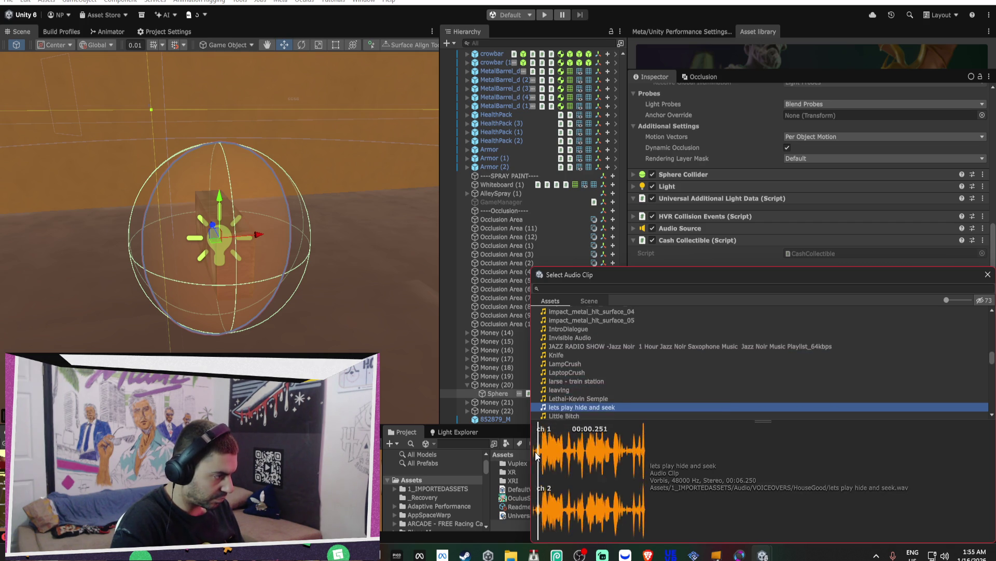
pyautogui.press('Down')
pyautogui.press('Down')
pyautogui.press('Down')
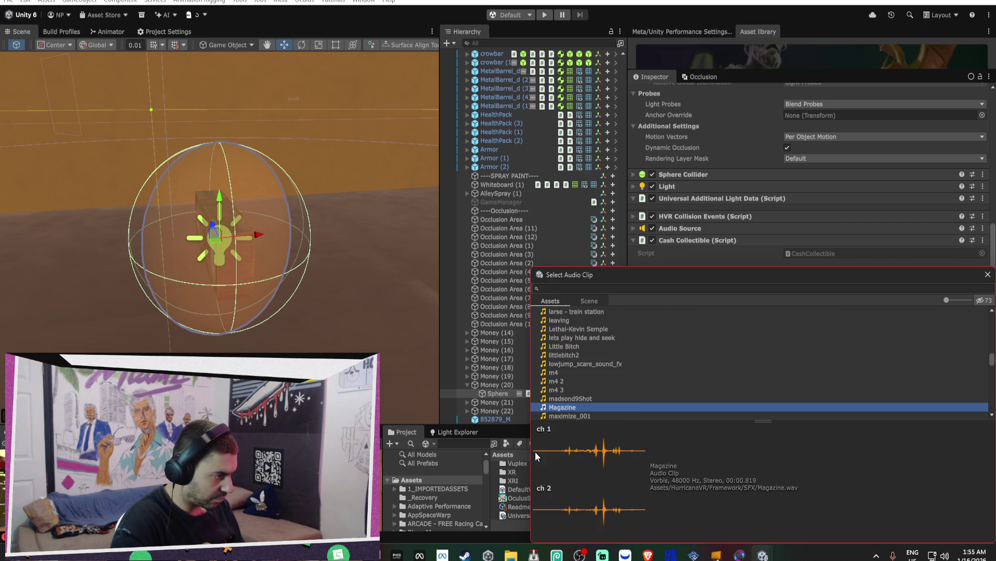
pyautogui.press('Down')
pyautogui.press('Down')
pyautogui.press('Down')
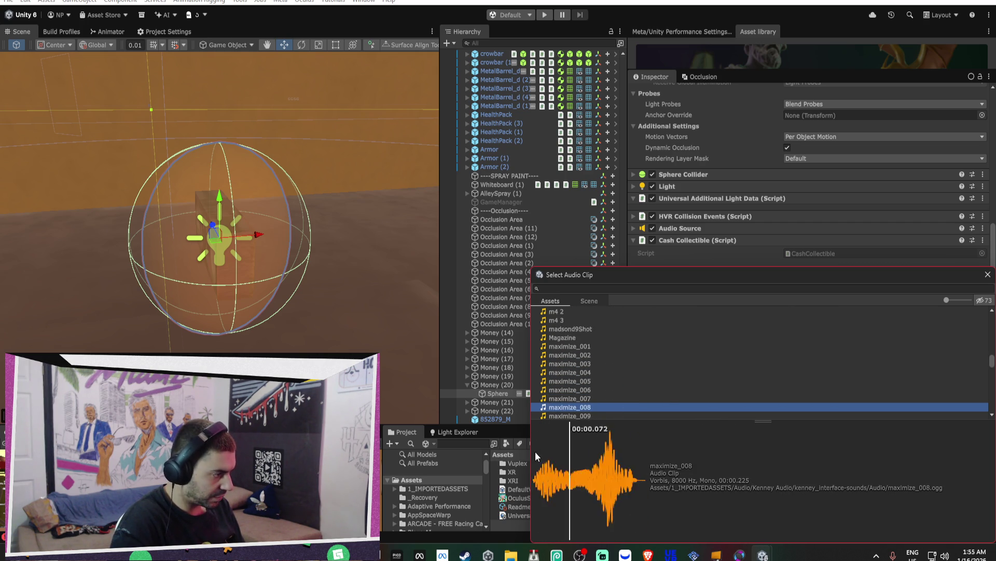
pyautogui.press('Down')
pyautogui.press('Down')
pyautogui.press('Down')
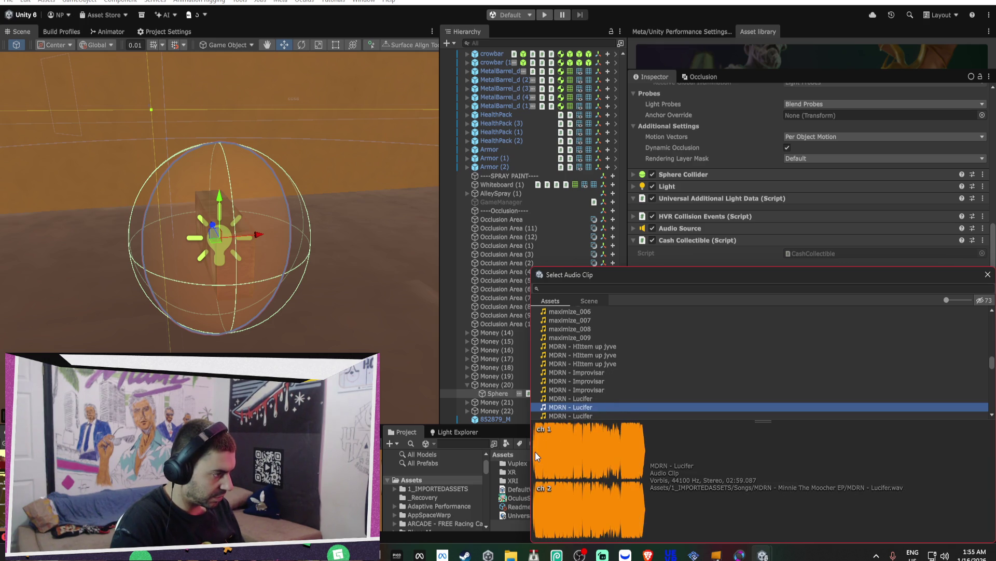
pyautogui.press('Down')
pyautogui.press('Down')
pyautogui.press('Down')
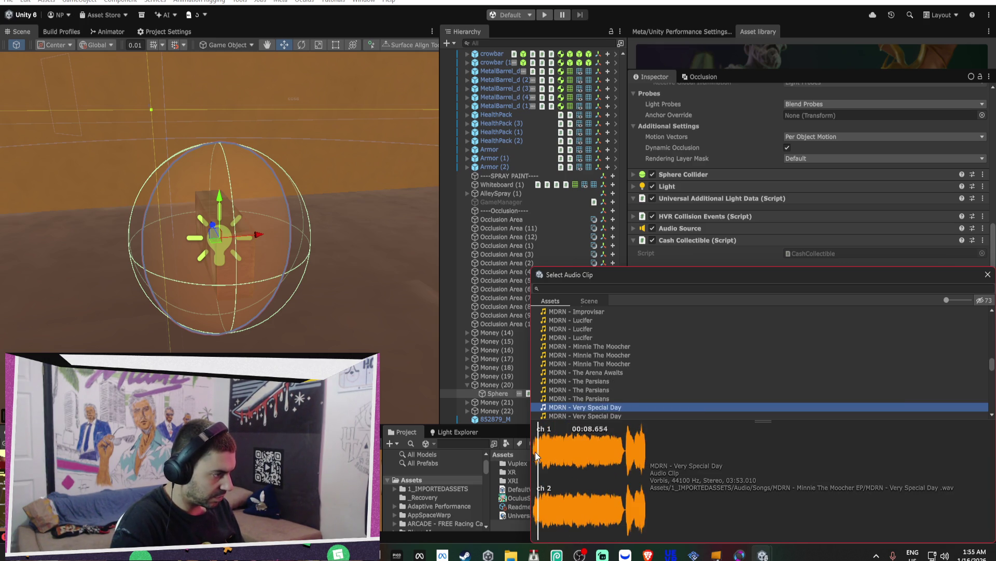
pyautogui.press('Down')
pyautogui.press('Down')
pyautogui.press('Down')
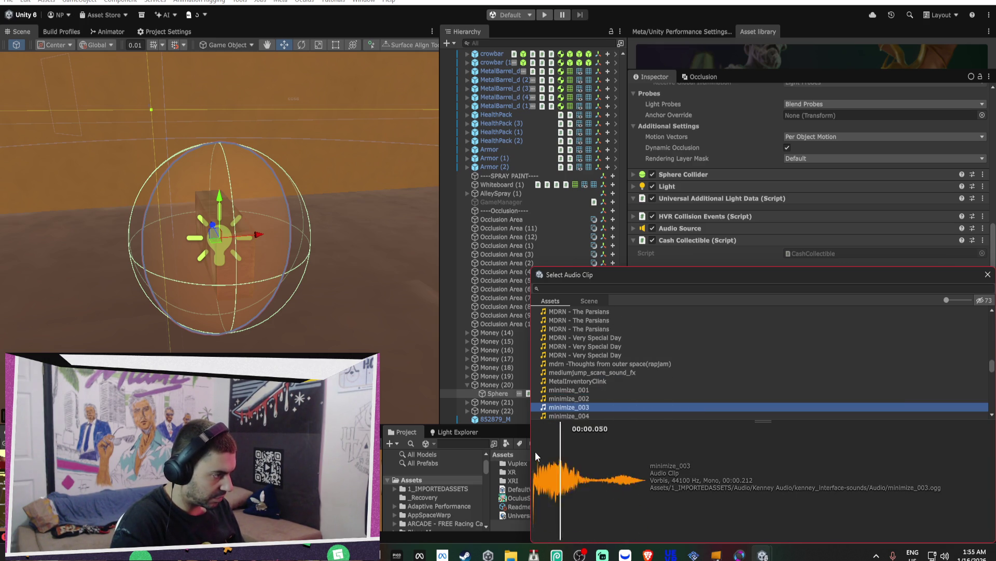
pyautogui.press('Down')
pyautogui.press('Down')
pyautogui.press('Down')
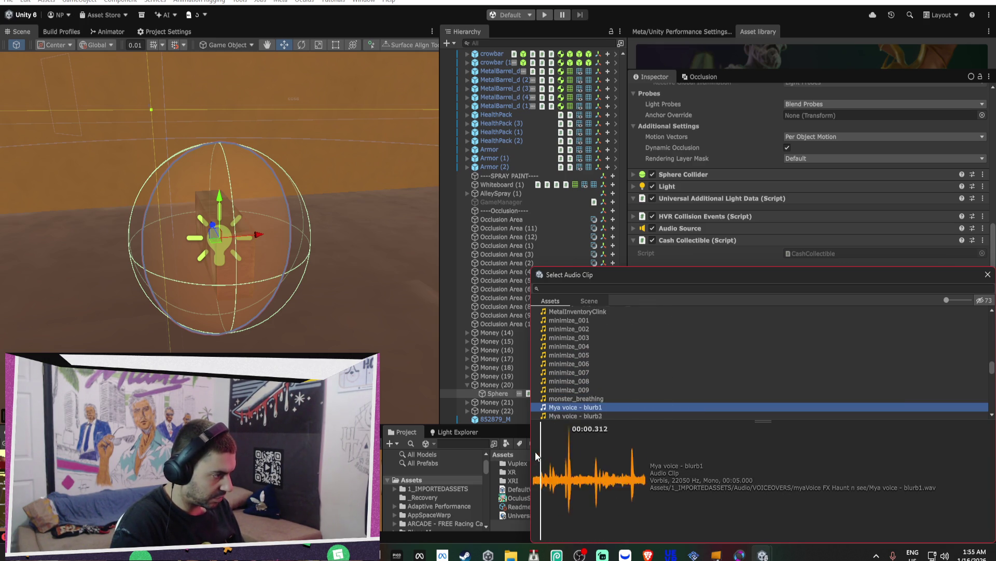
pyautogui.press('Down')
pyautogui.press('Down')
pyautogui.press('Down')
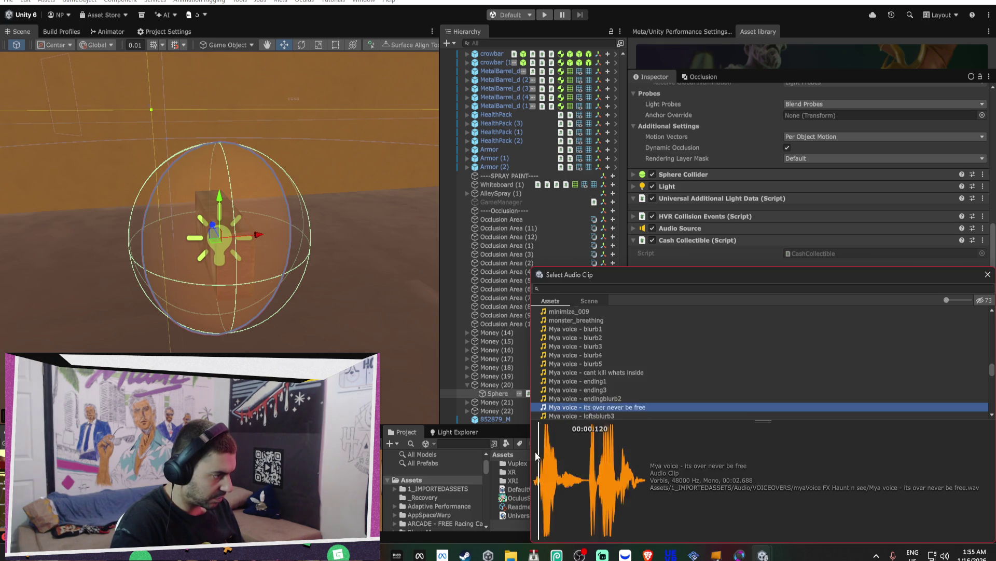
pyautogui.press('Down')
pyautogui.press('Down')
pyautogui.press('Down')
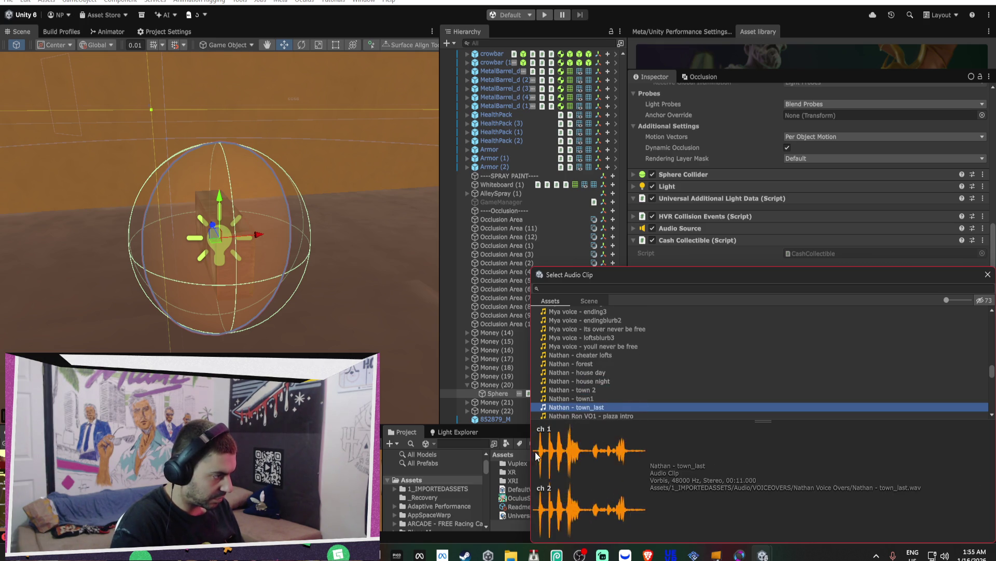
pyautogui.press('Down')
pyautogui.press('Down')
pyautogui.press('Down')
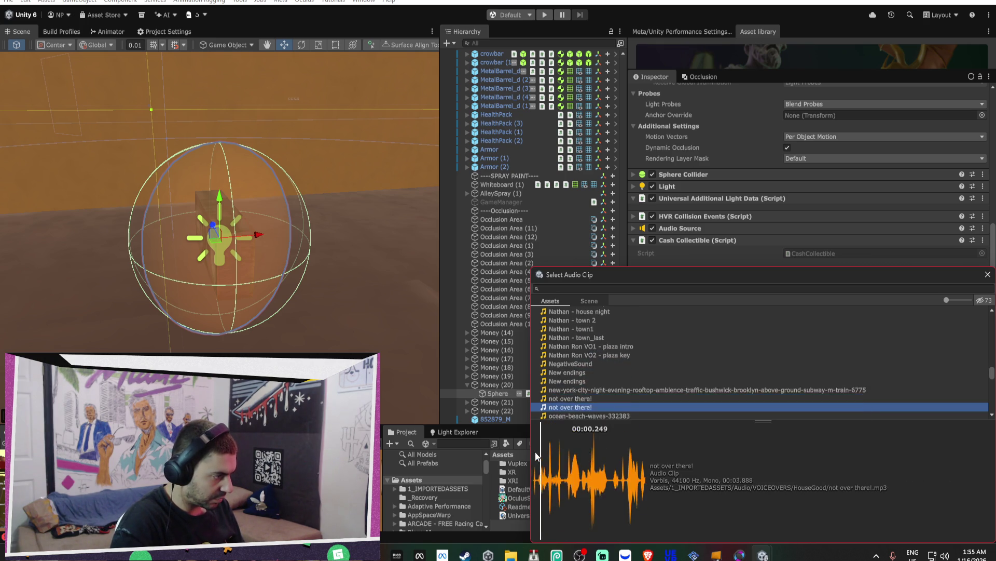
pyautogui.press('Down')
pyautogui.press('Down')
pyautogui.press('Down')
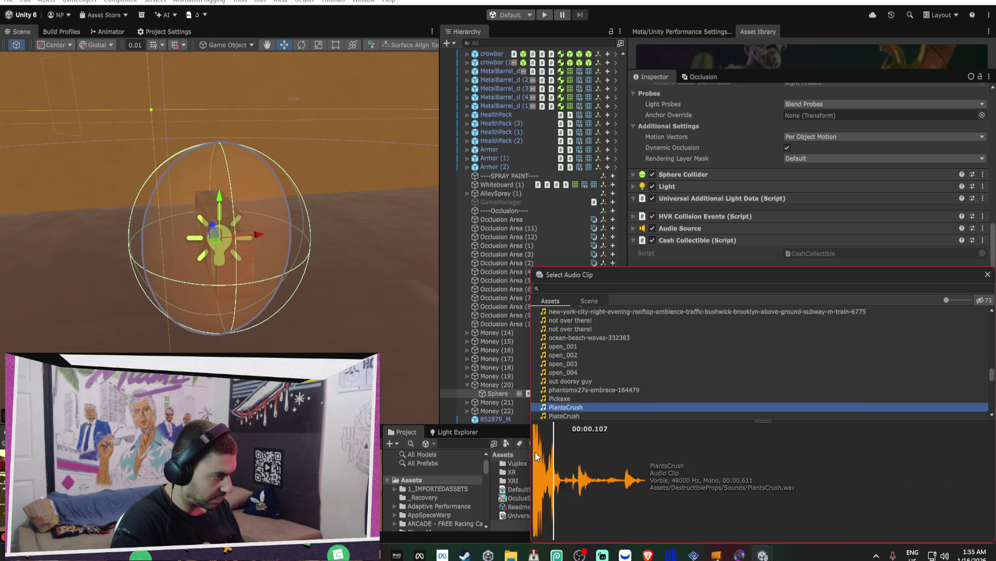
pyautogui.press('Down')
pyautogui.press('Down')
pyautogui.press('Down')
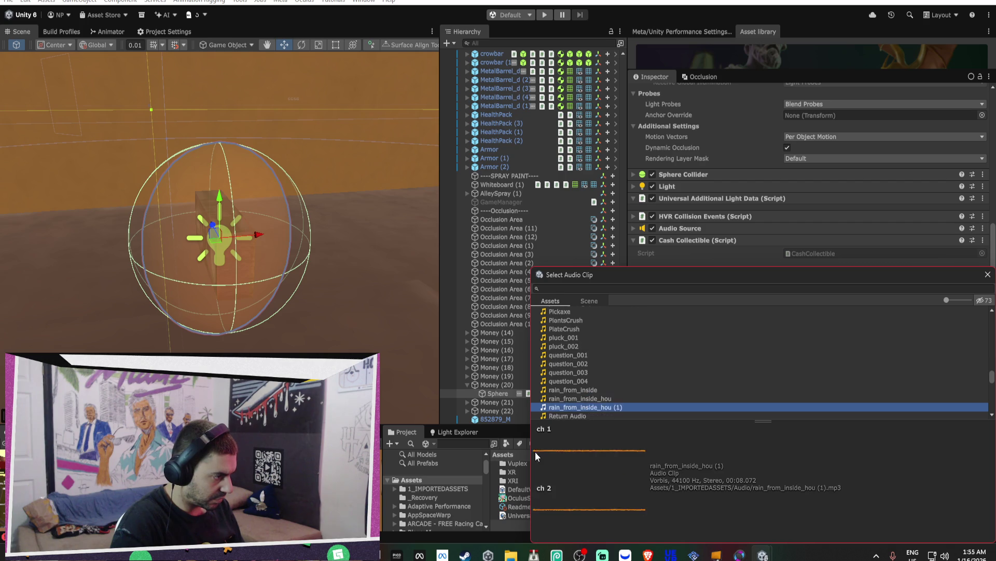
pyautogui.press('Down')
pyautogui.press('Down')
pyautogui.press('Down')
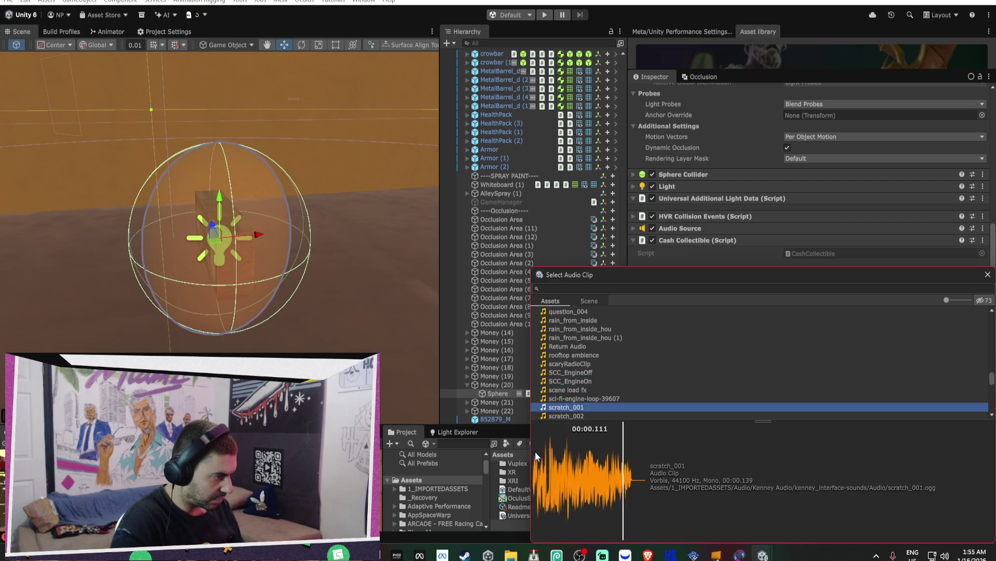
pyautogui.press('Down')
pyautogui.press('Down')
pyautogui.press('Down')
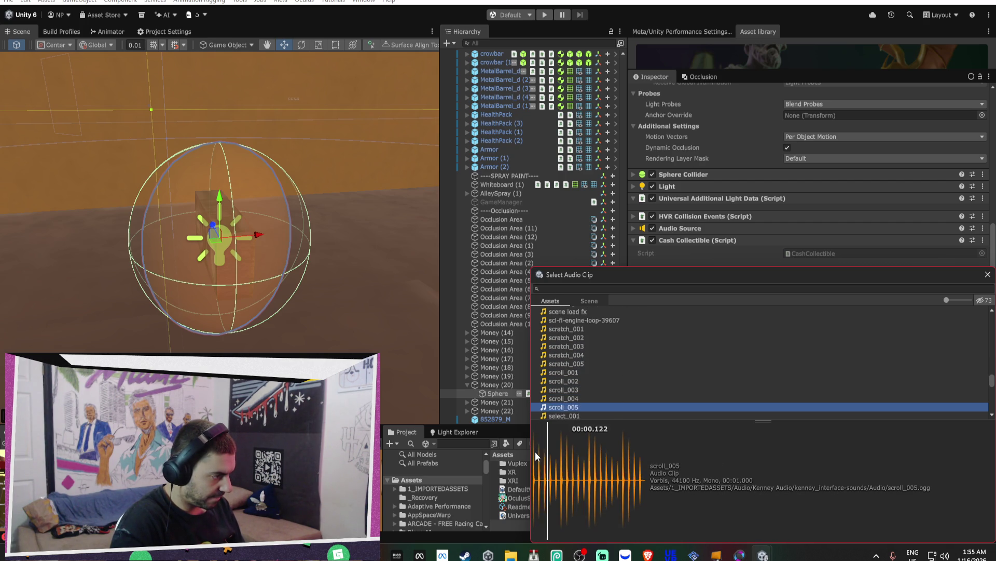
pyautogui.press('Down')
pyautogui.press('Down')
pyautogui.press('Down')
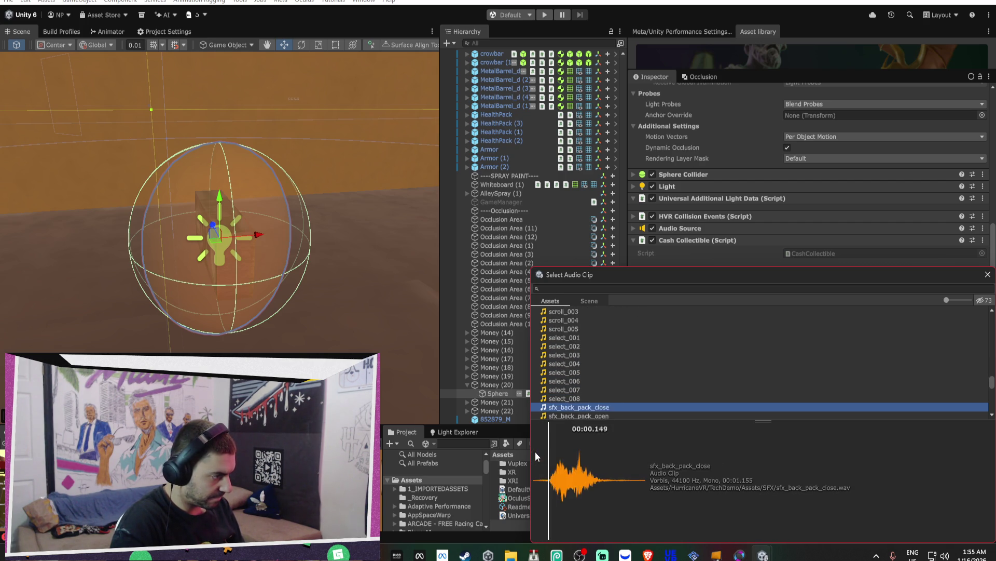
pyautogui.press('Down')
pyautogui.press('Down')
pyautogui.press('Down')
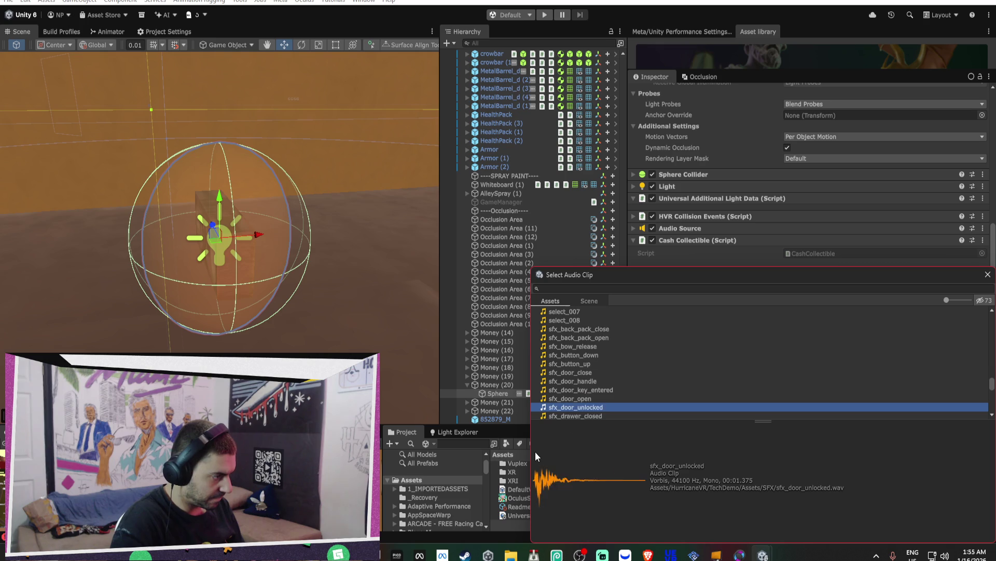
pyautogui.press('Down')
pyautogui.press('Down')
pyautogui.press('Down')
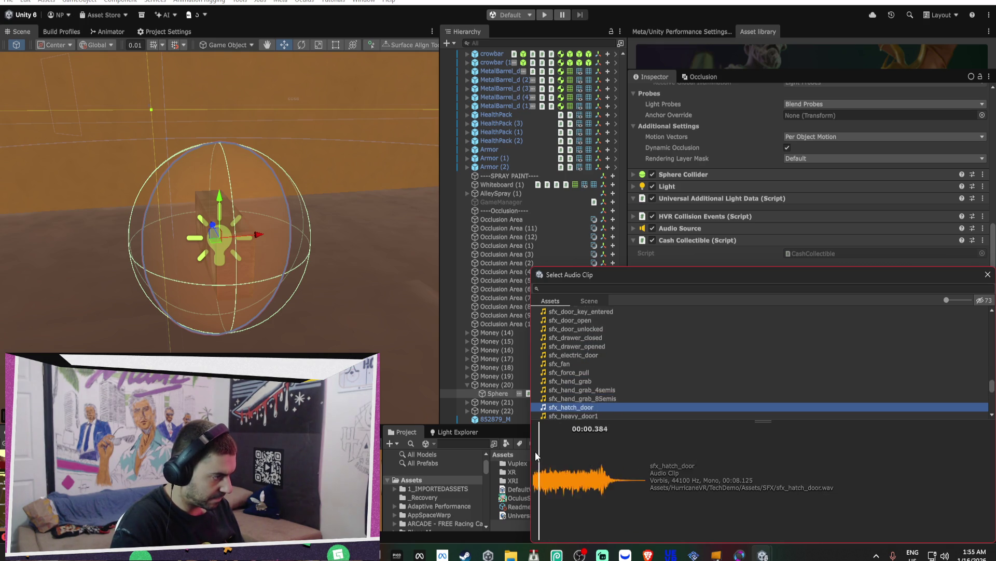
pyautogui.press('Down')
pyautogui.press('Down')
pyautogui.press('Down')
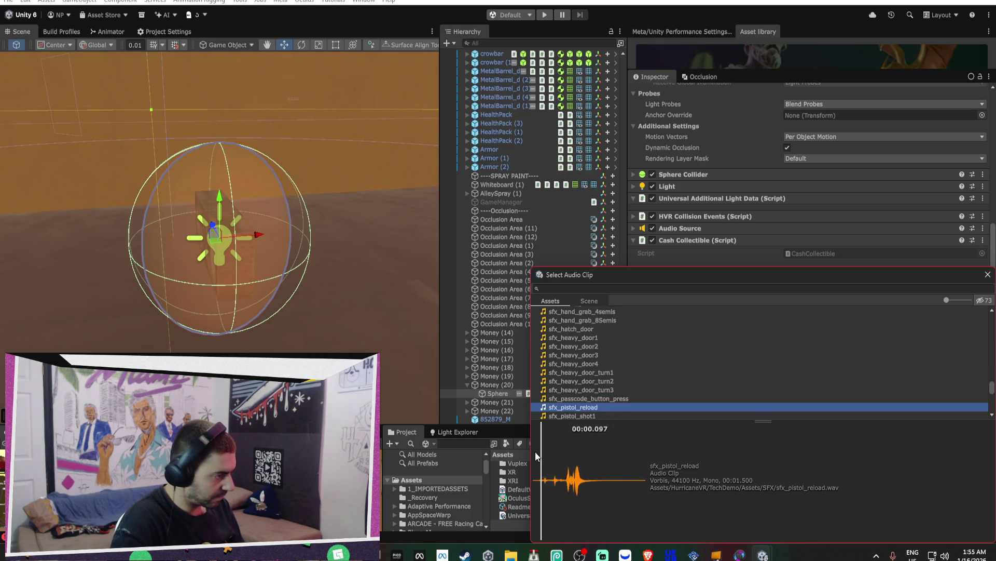
pyautogui.press('Down')
pyautogui.press('Down')
pyautogui.press('Down')
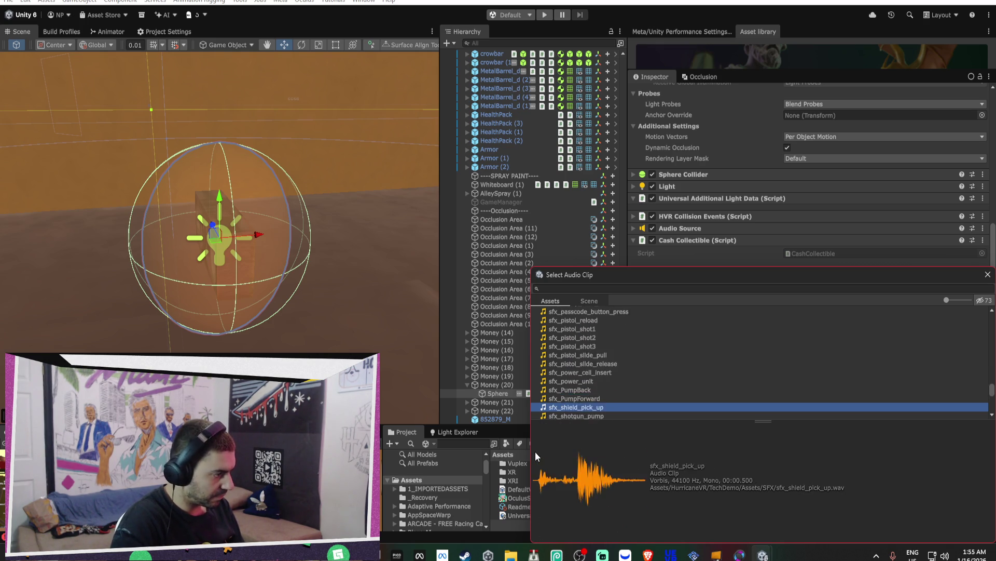
pyautogui.press('Down')
pyautogui.press('Down')
pyautogui.press('Down')
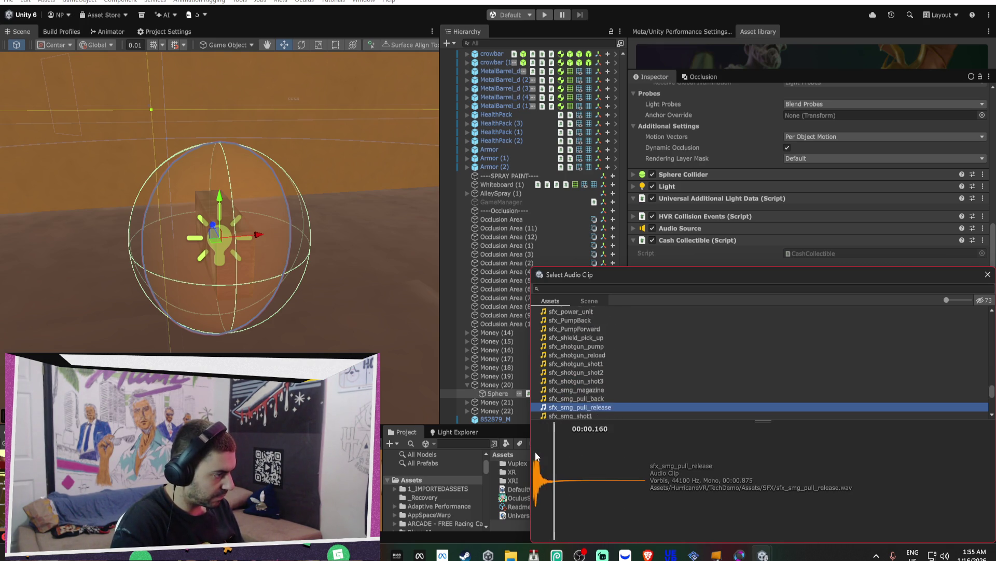
pyautogui.press('Down')
pyautogui.press('Down')
pyautogui.press('Down')
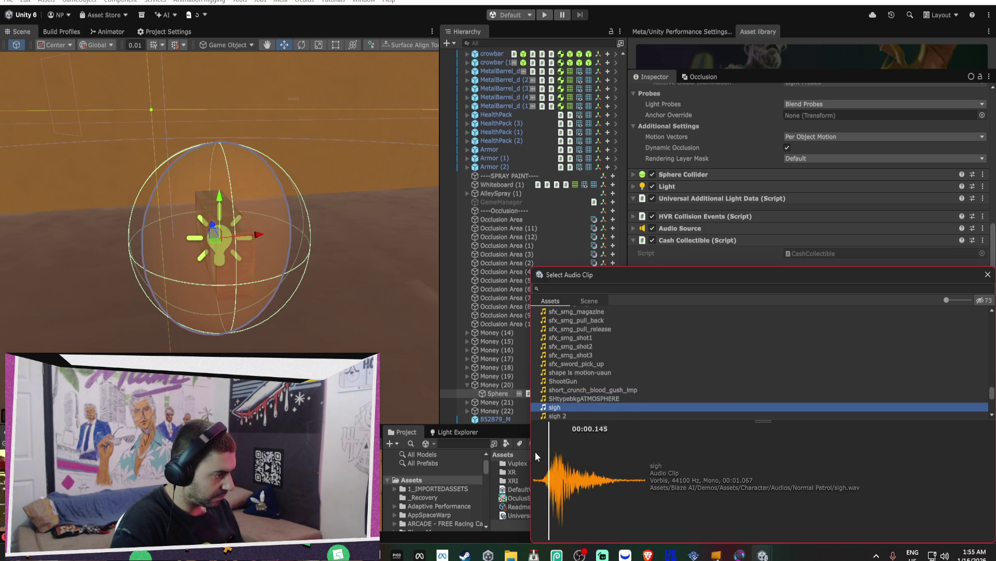
pyautogui.press('Down')
pyautogui.press('Down')
pyautogui.press('Down')
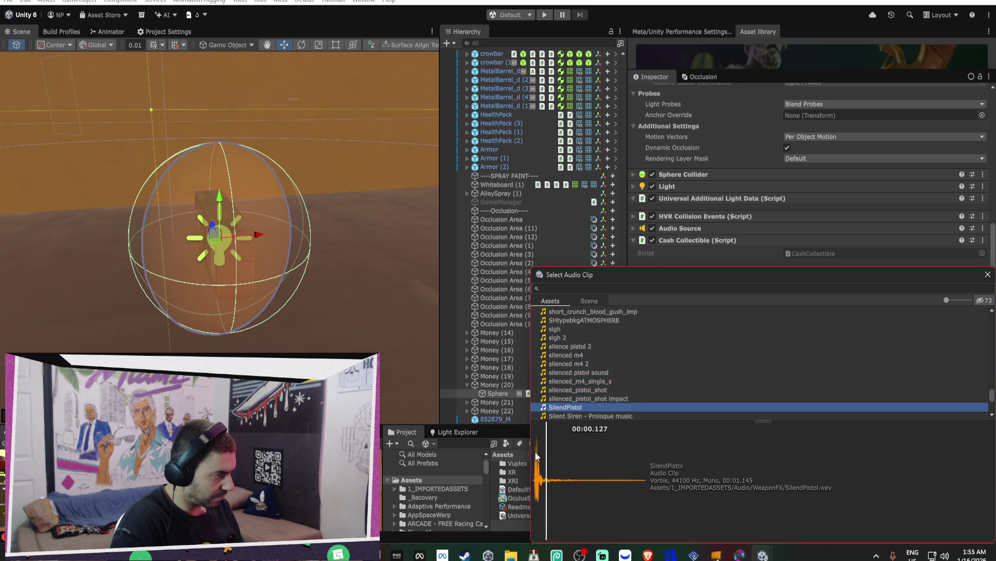
pyautogui.press('Down')
pyautogui.press('Down')
pyautogui.press('Down')
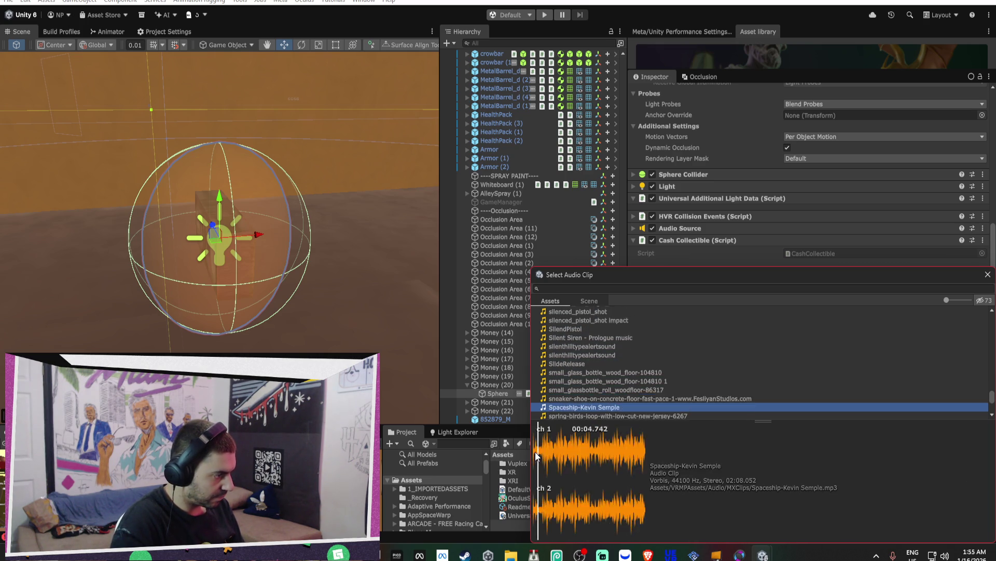
pyautogui.press('Down')
pyautogui.press('Down')
pyautogui.press('Down')
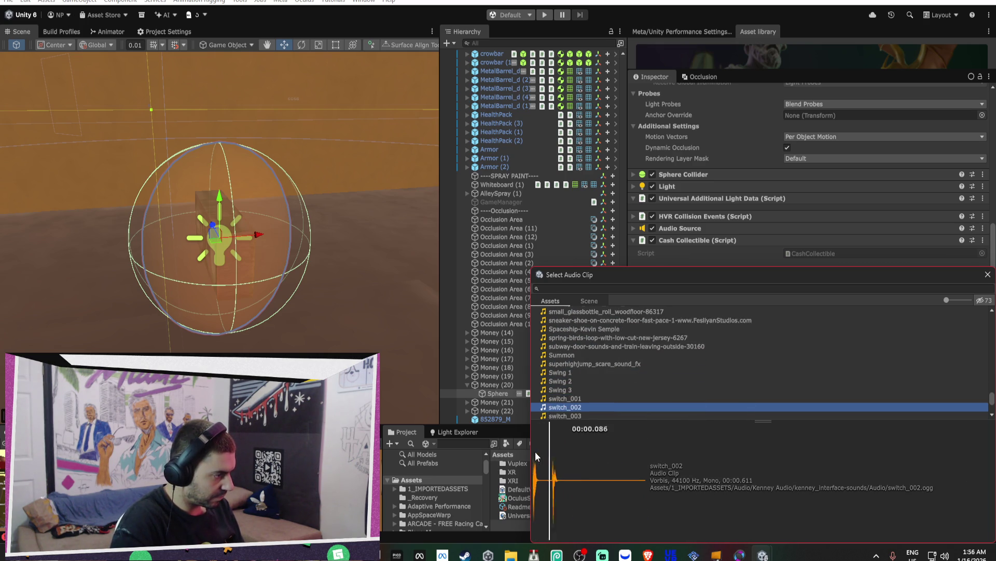
pyautogui.press('Down')
pyautogui.press('Down')
pyautogui.press('Down')
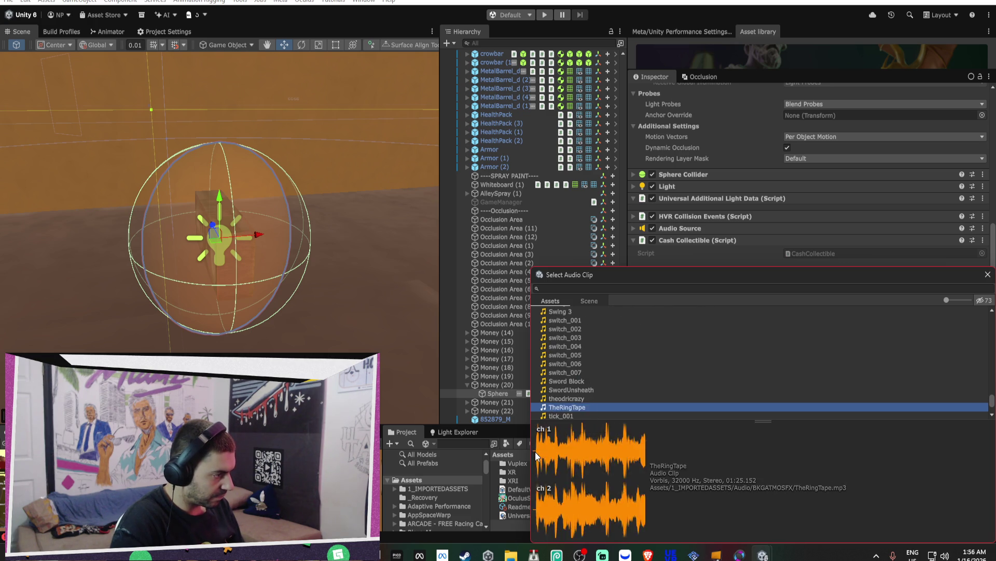
pyautogui.press('Down')
pyautogui.press('Down')
pyautogui.press('Down')
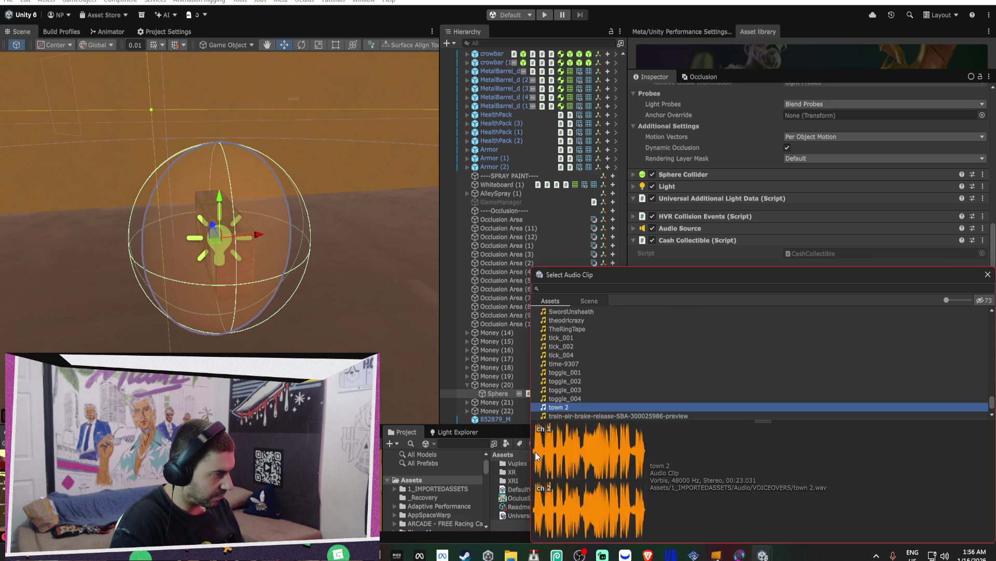
pyautogui.press('Down')
pyautogui.press('Down')
pyautogui.press('Down')
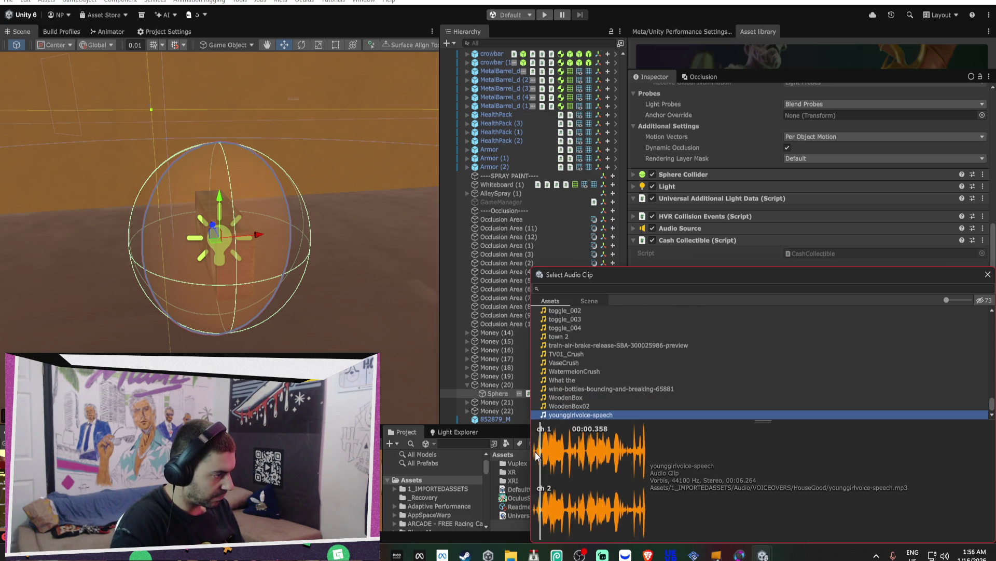
# - Select the toggle_003 clip and play its preview
pyautogui.press('Up')
pyautogui.press('Up')
pyautogui.press('Up')
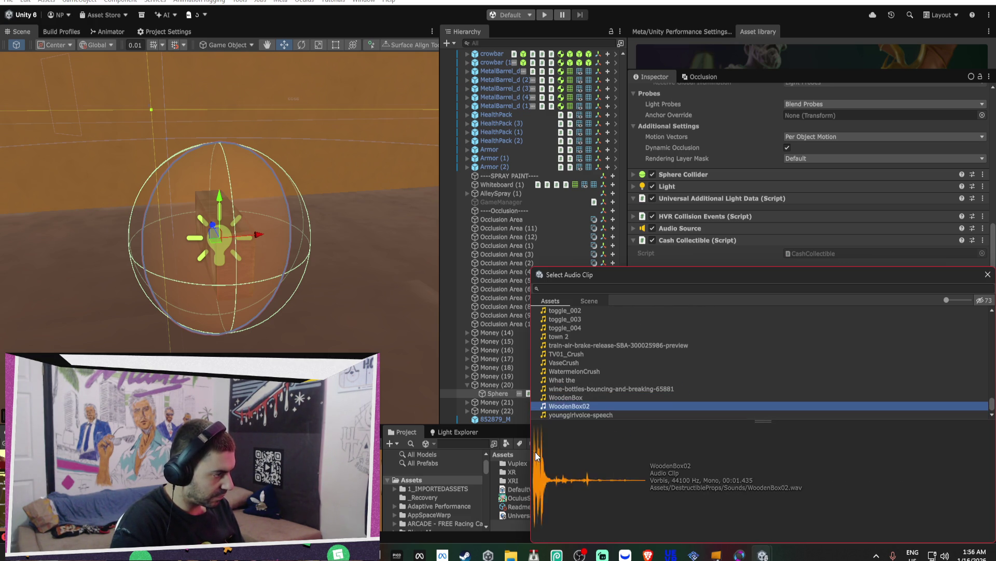
pyautogui.press('Up')
pyautogui.press('Up')
pyautogui.press('Up')
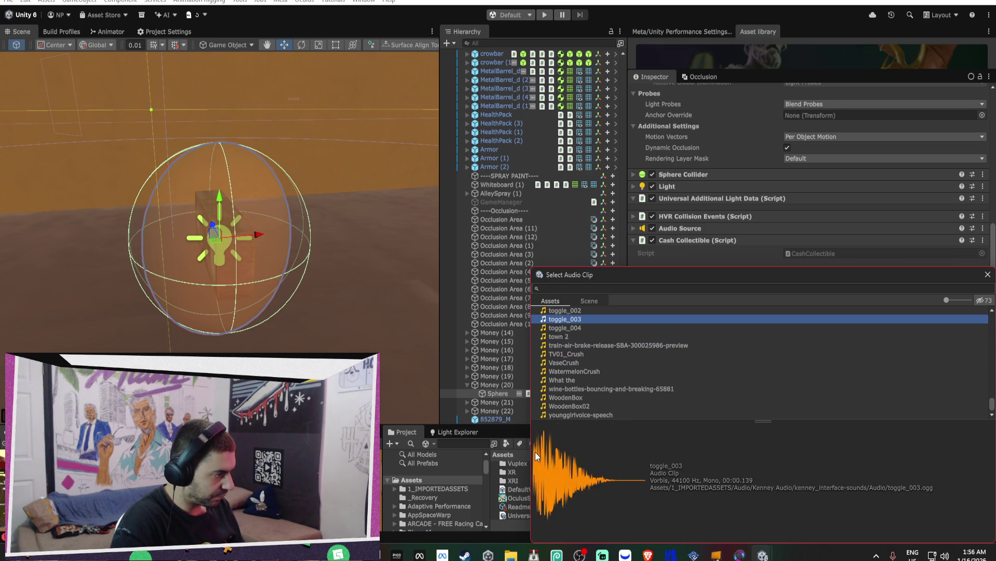
pyautogui.press('Down')
pyautogui.press('Down')
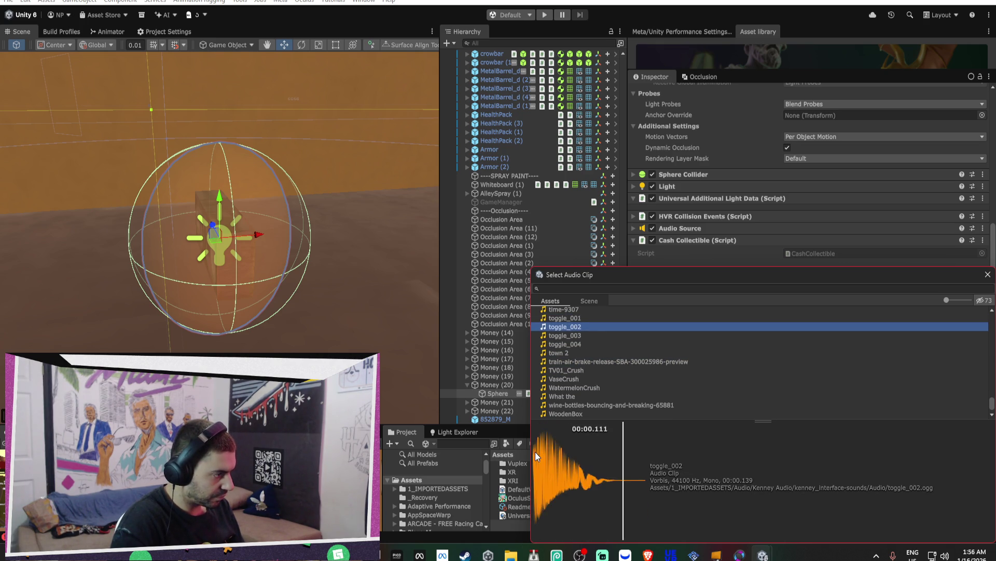
pyautogui.click(534, 451)
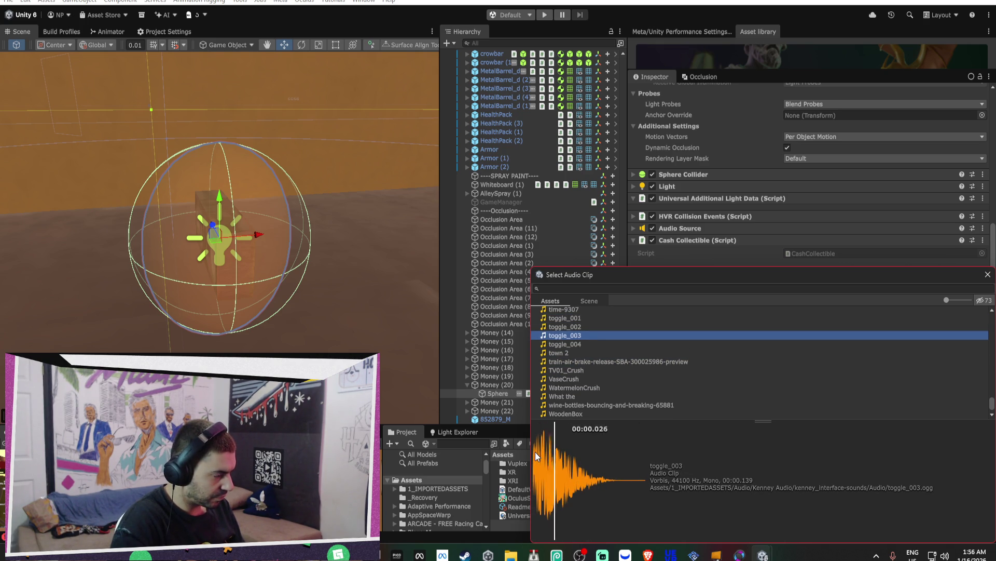
# - Replay toggle_003 and confirm it as the money sphere's collection sound
pyautogui.click(534, 452)
pyautogui.click(535, 452)
pyautogui.press('Return')
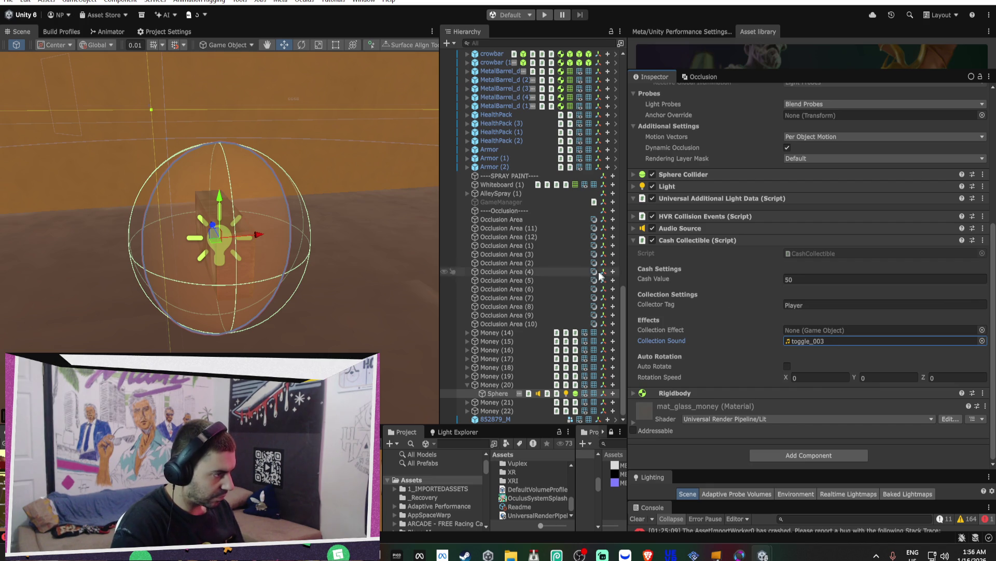
# - Delete Money (14) through Money (19) from the scene
pyautogui.click(497, 385)
pyautogui.click(497, 376)
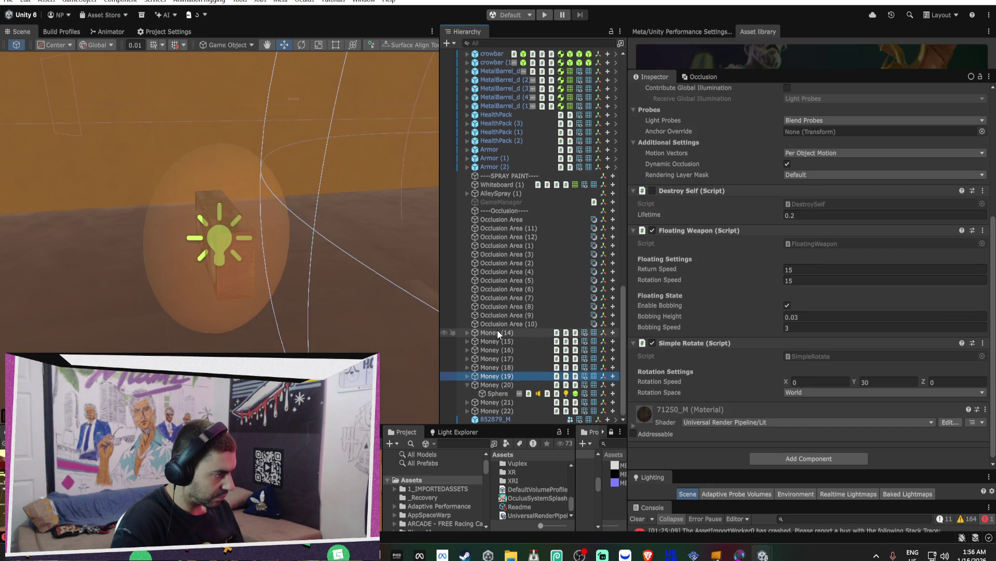
pyautogui.keyDown('shift'); pyautogui.click(497, 333); pyautogui.keyUp('shift')
pyautogui.press('Delete')
# - Delete Money (21) and Money (22), leaving Money (20) selected
pyautogui.click(502, 393)
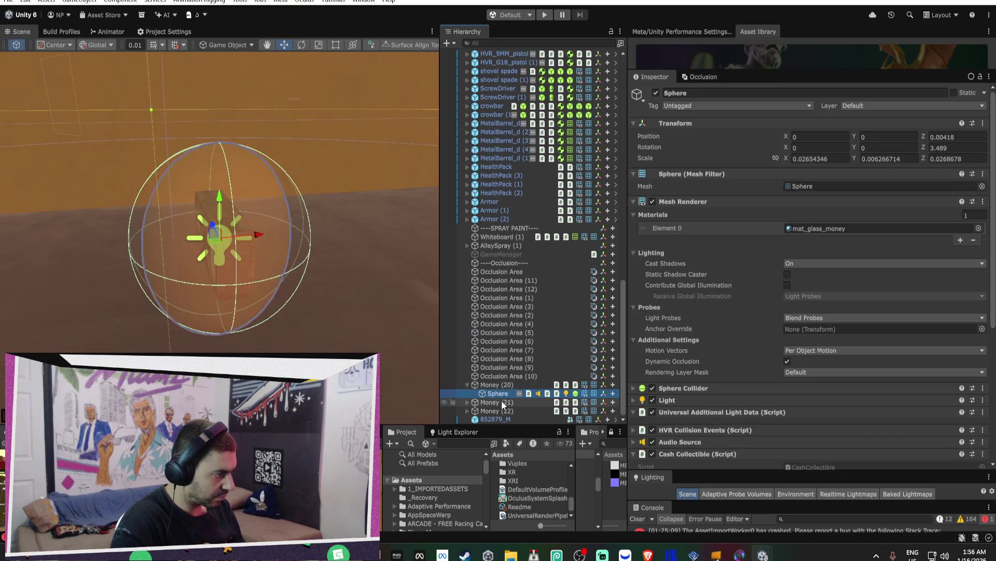
pyautogui.click(501, 400)
pyautogui.keyDown('shift'); pyautogui.click(501, 410); pyautogui.keyUp('shift')
pyautogui.press('Delete')
pyautogui.click(503, 402)
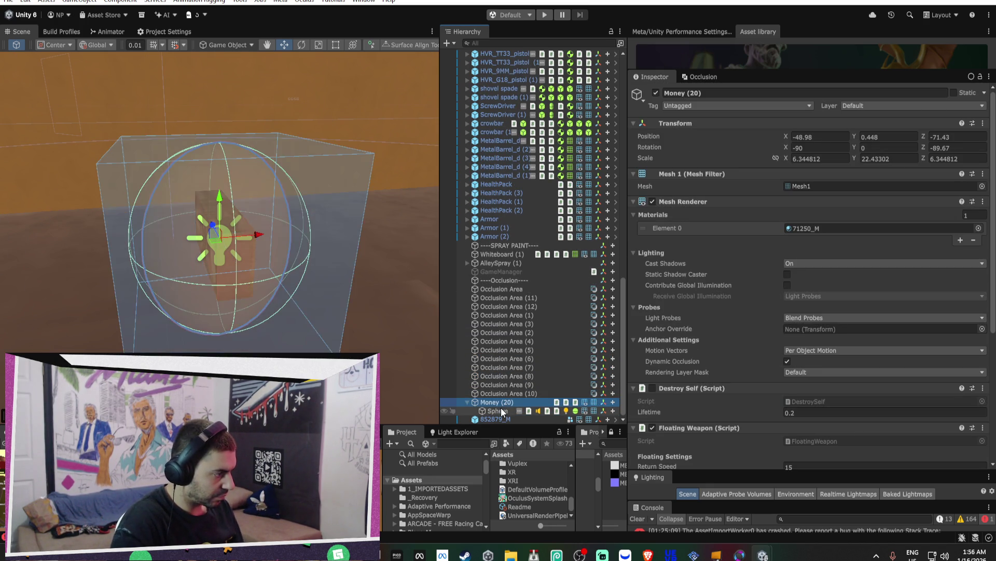
# - Set Money (20)'s Destroy Self lifetime to 0.01
pyautogui.scroll(-5, 790, 294)
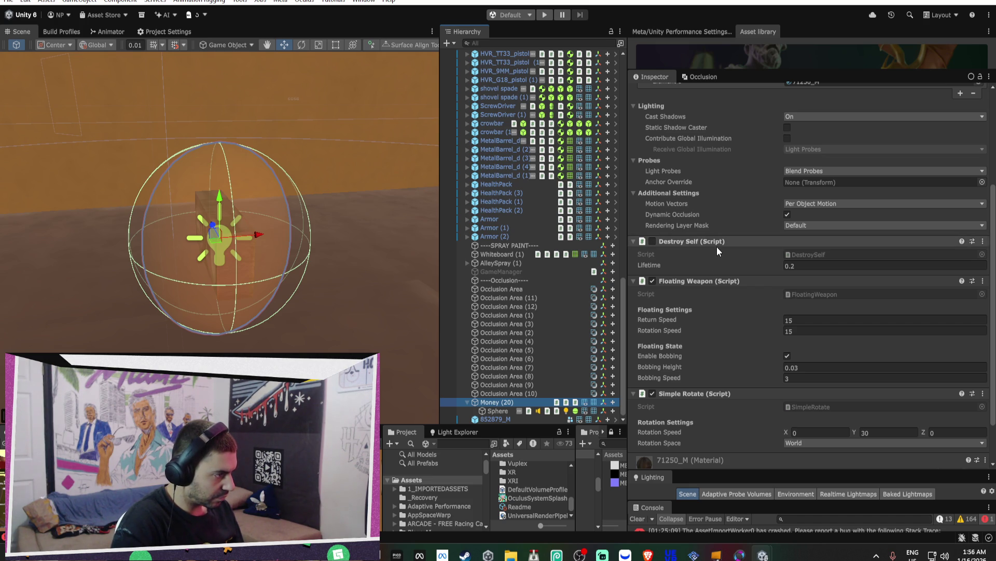
pyautogui.scroll(-1, 737, 301)
pyautogui.click(808, 236)
pyautogui.write('0.01')
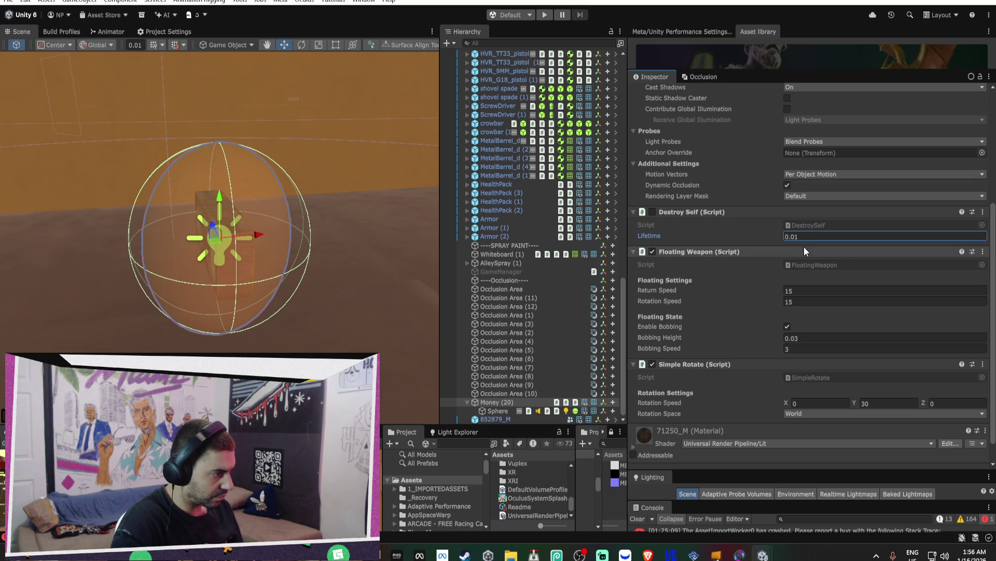
# - Remove the Floating Weapon script component from Money (20)
pyautogui.rightClick(684, 251)
pyautogui.click(722, 287)
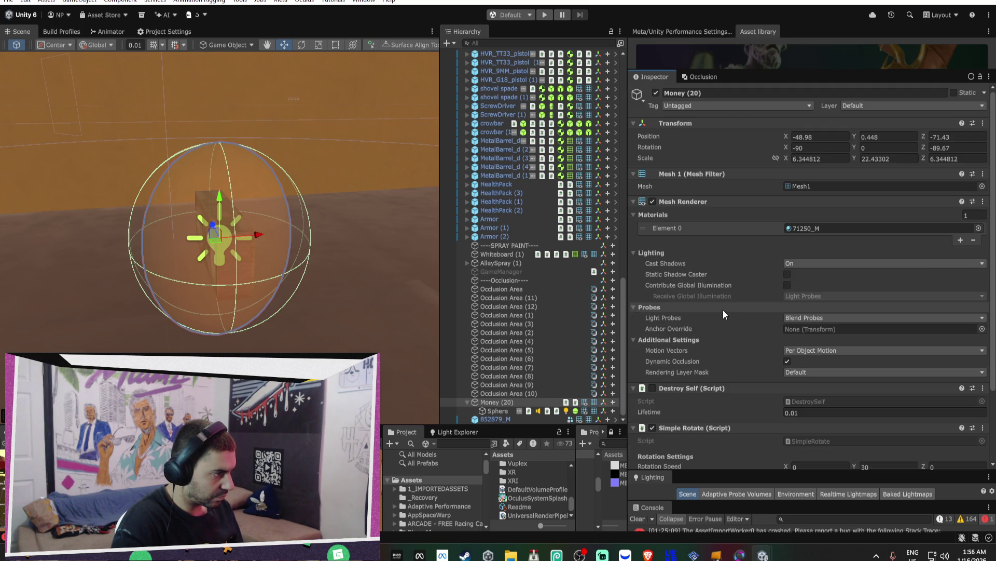
pyautogui.scroll(-3, 723, 315)
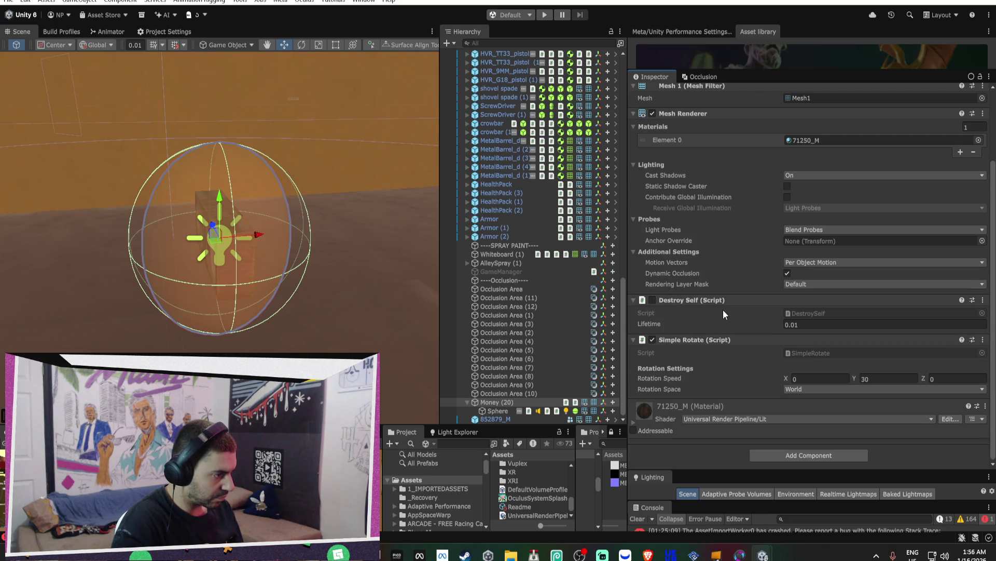
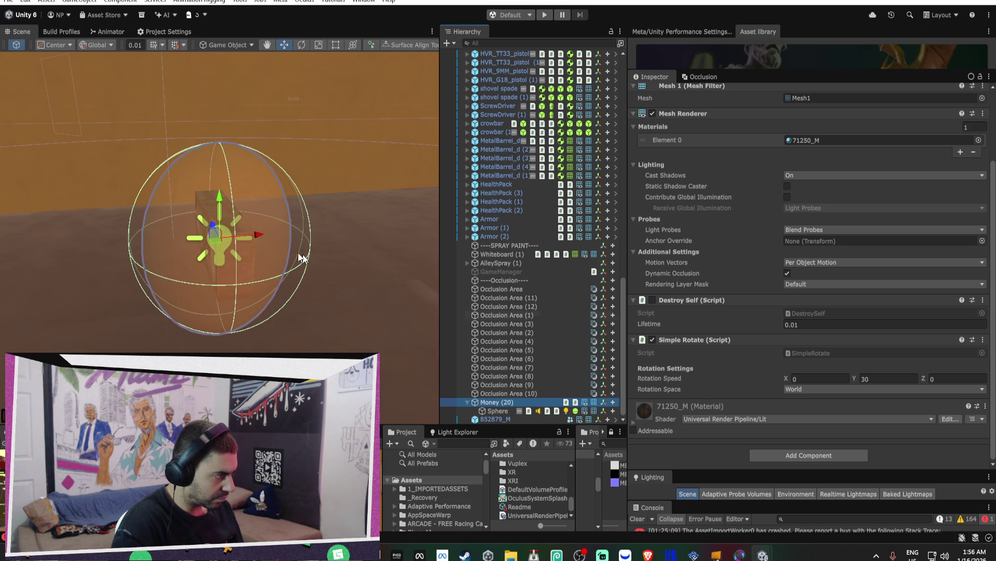
# - Duplicate the Money coin into Money (21)–(28) and scatter the copies across the floor
pyautogui.scroll(-10, 230, 241)
pyautogui.moveTo(226, 236)
pyautogui.mouseDown()
pyautogui.moveTo(405, 240)
pyautogui.moveTo(307, 236)
pyautogui.moveTo(305, 263)
pyautogui.moveTo(329, 303)
pyautogui.moveTo(342, 208)
pyautogui.moveTo(275, 327)
pyautogui.moveTo(242, 344)
pyautogui.mouseUp()
pyautogui.hotkey('ctrl', 'd')
pyautogui.hotkey('ctrl', 'd')
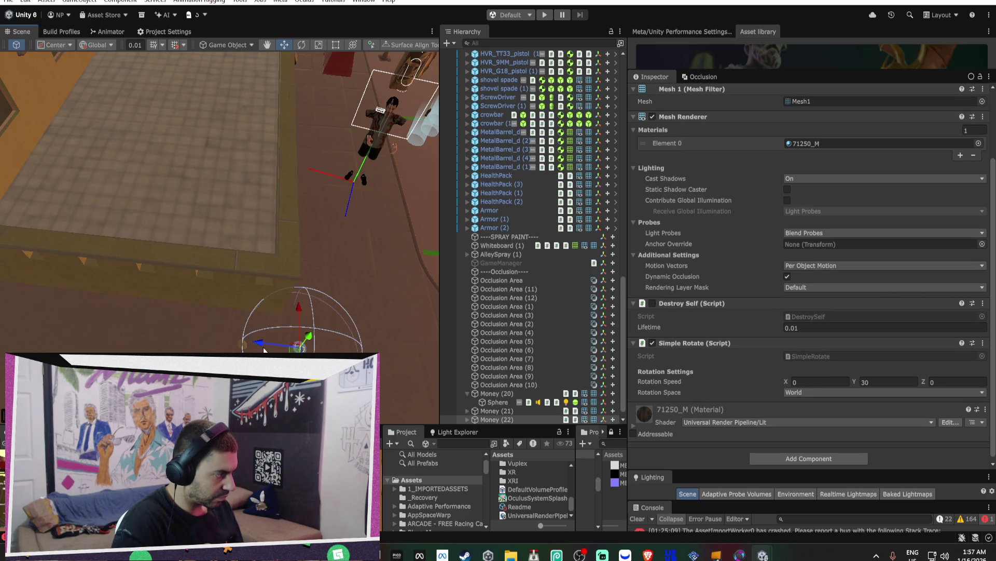
pyautogui.moveTo(280, 312); pyautogui.dragTo(251, 316)
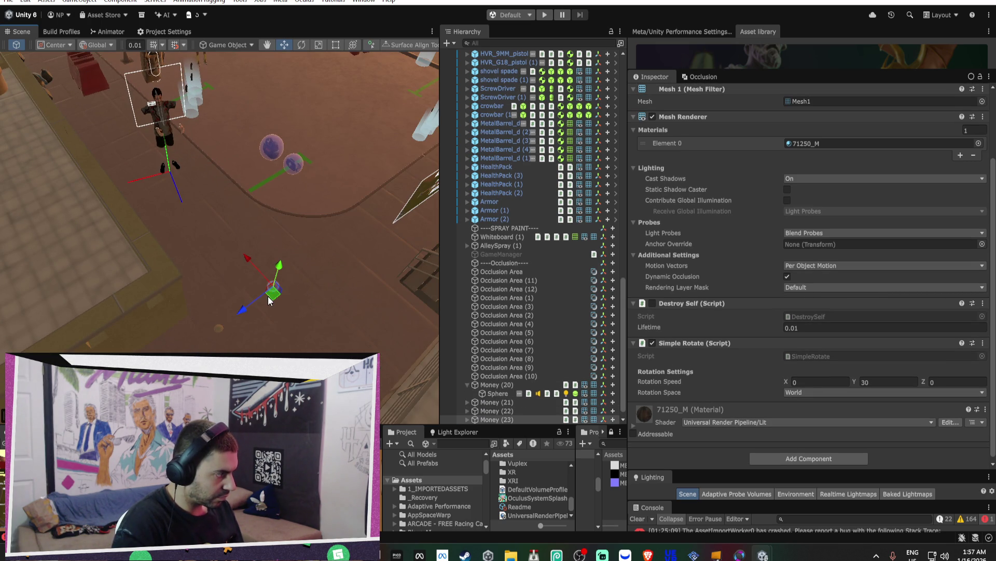
pyautogui.hotkey('ctrl', 'd')
pyautogui.moveTo(341, 279)
pyautogui.mouseDown()
pyautogui.moveTo(377, 234)
pyautogui.moveTo(279, 274)
pyautogui.moveTo(345, 322)
pyautogui.moveTo(315, 347)
pyautogui.mouseUp()
pyautogui.hotkey('ctrl', 'd')
pyautogui.hotkey('ctrl', 'd')
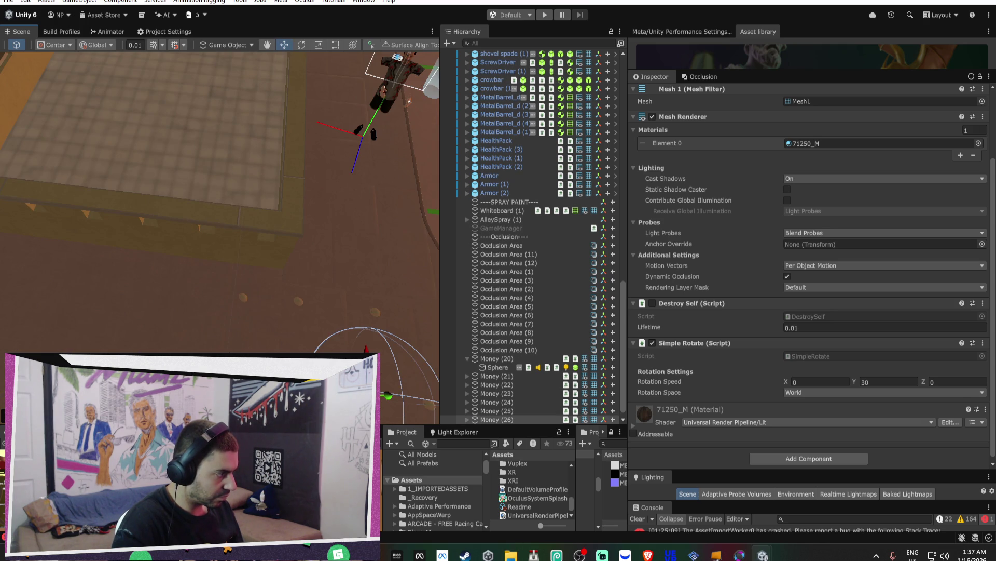
pyautogui.hotkey('ctrl', 'd')
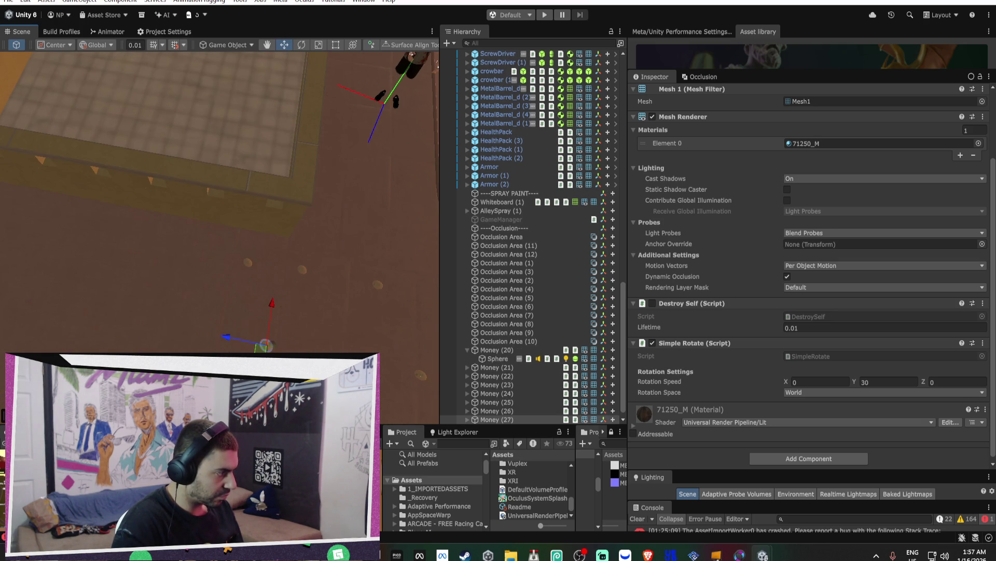
pyautogui.moveTo(257, 351); pyautogui.dragTo(154, 306)
pyautogui.hotkey('ctrl', 'd')
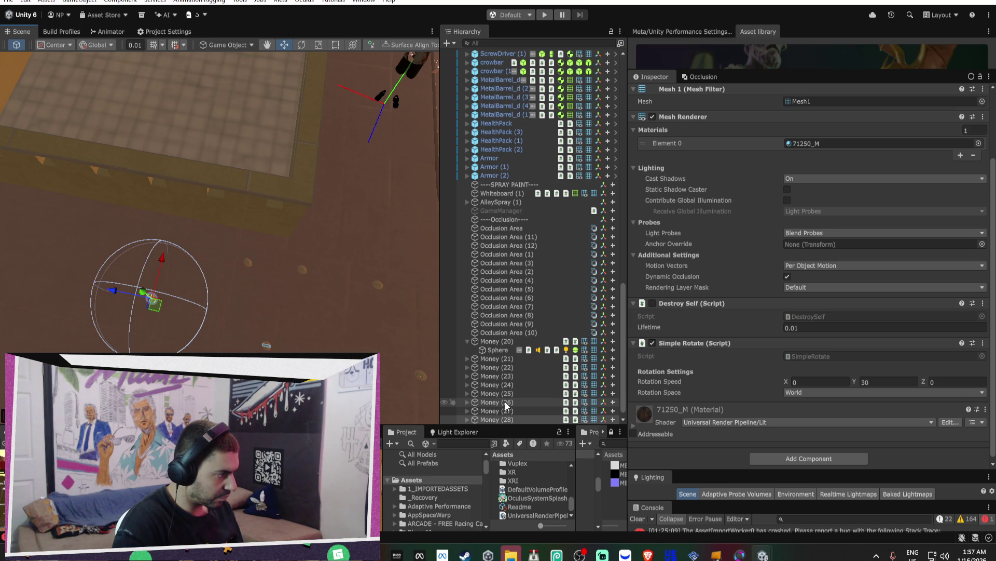
pyautogui.click(499, 349)
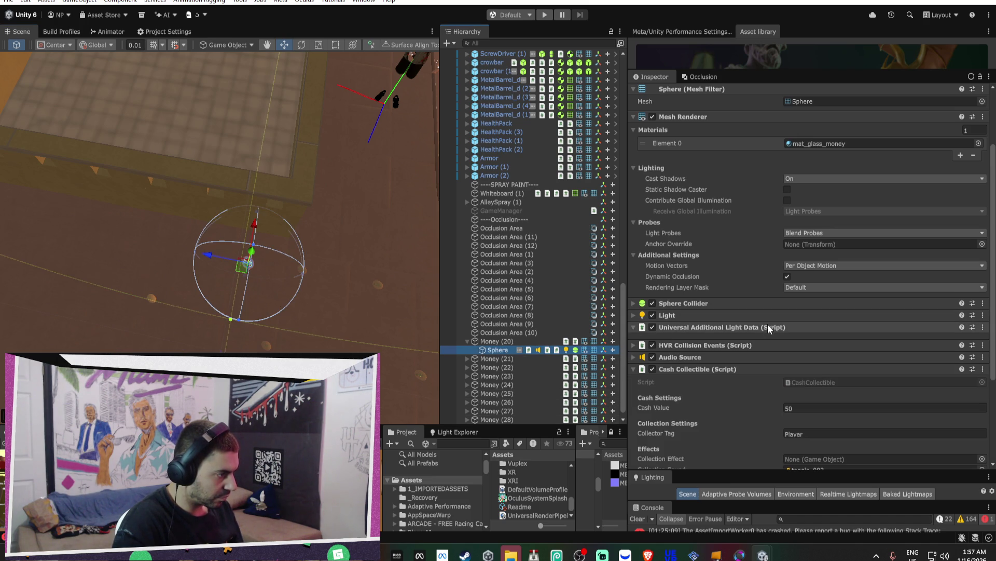
pyautogui.click(722, 305)
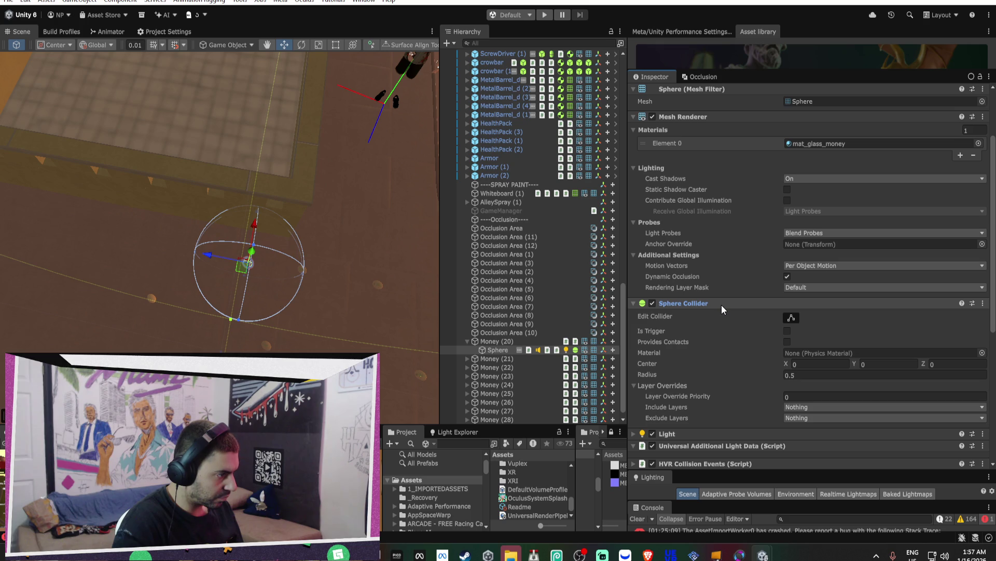
pyautogui.click(722, 307)
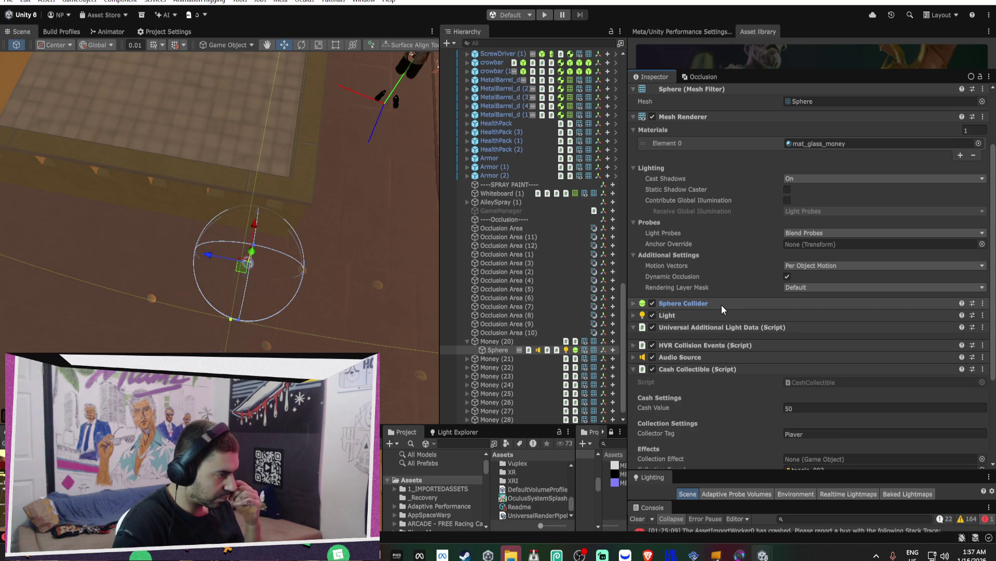
pyautogui.scroll(-5, 722, 306)
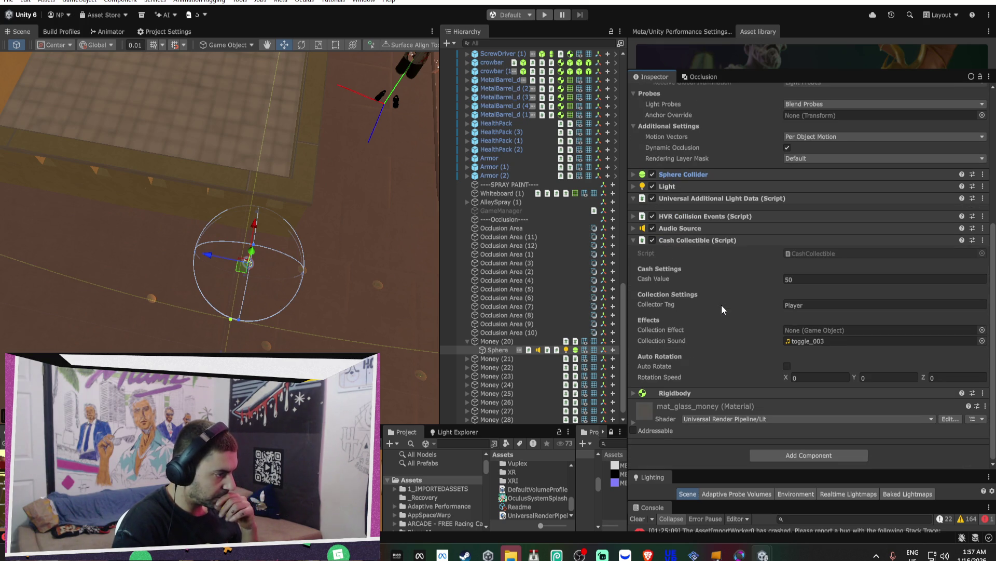
pyautogui.click(705, 391)
pyautogui.scroll(-3, 708, 384)
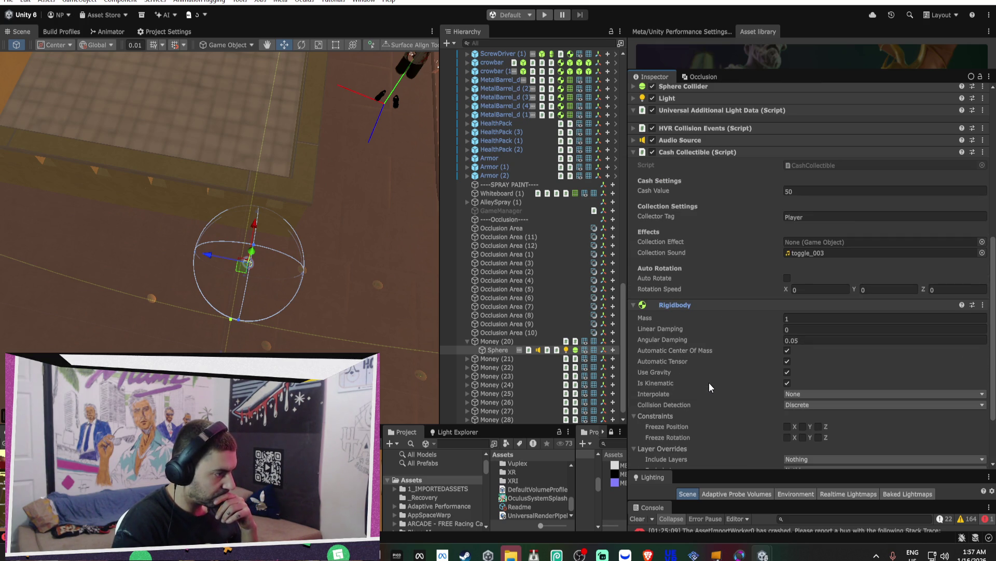
pyautogui.scroll(2, 709, 383)
pyautogui.click(697, 145)
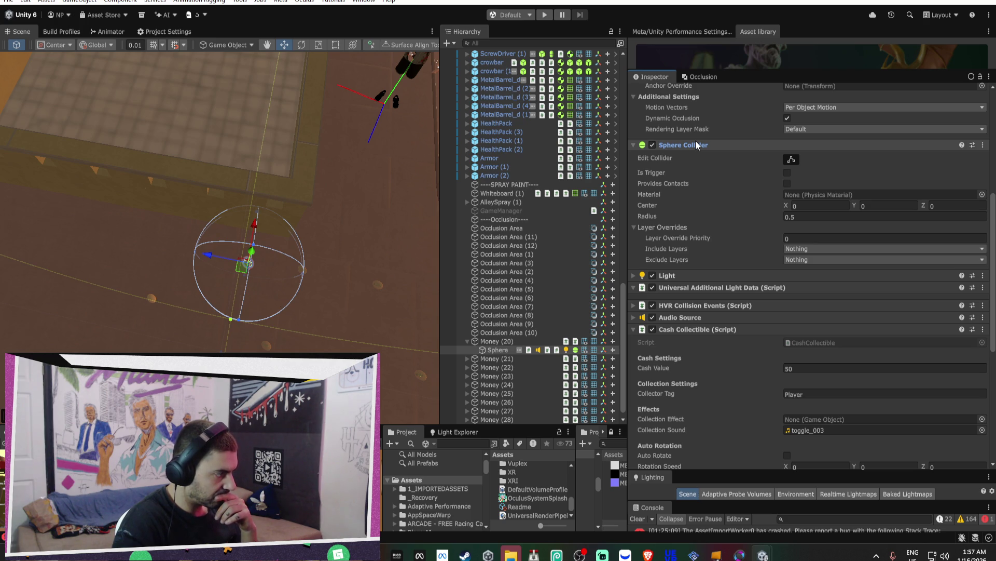
pyautogui.scroll(5, 699, 174)
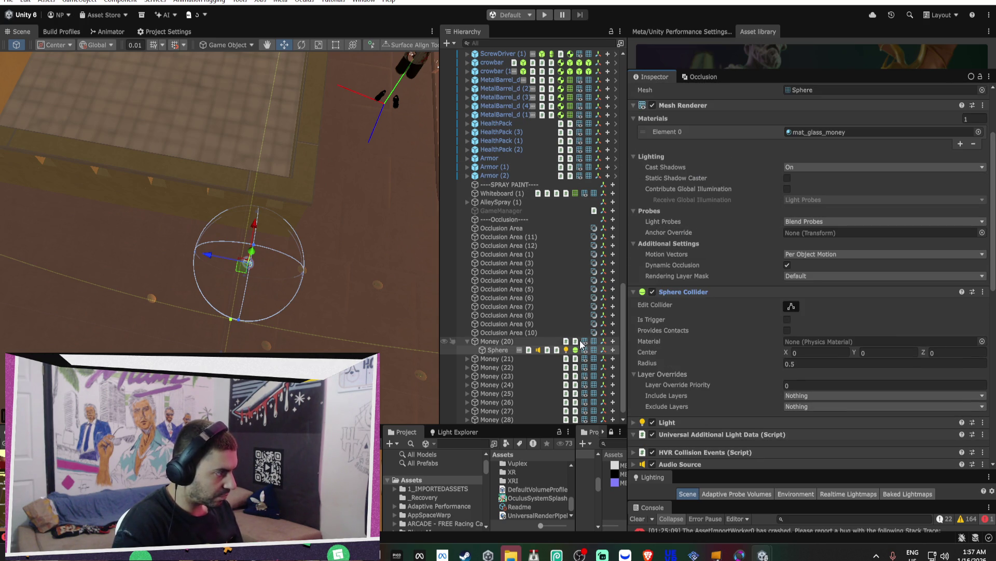
pyautogui.click(466, 341)
pyautogui.click(494, 350)
pyautogui.click(496, 358)
pyautogui.click(496, 367)
pyautogui.click(497, 375)
pyautogui.click(497, 384)
pyautogui.click(498, 394)
pyautogui.click(499, 403)
pyautogui.click(501, 410)
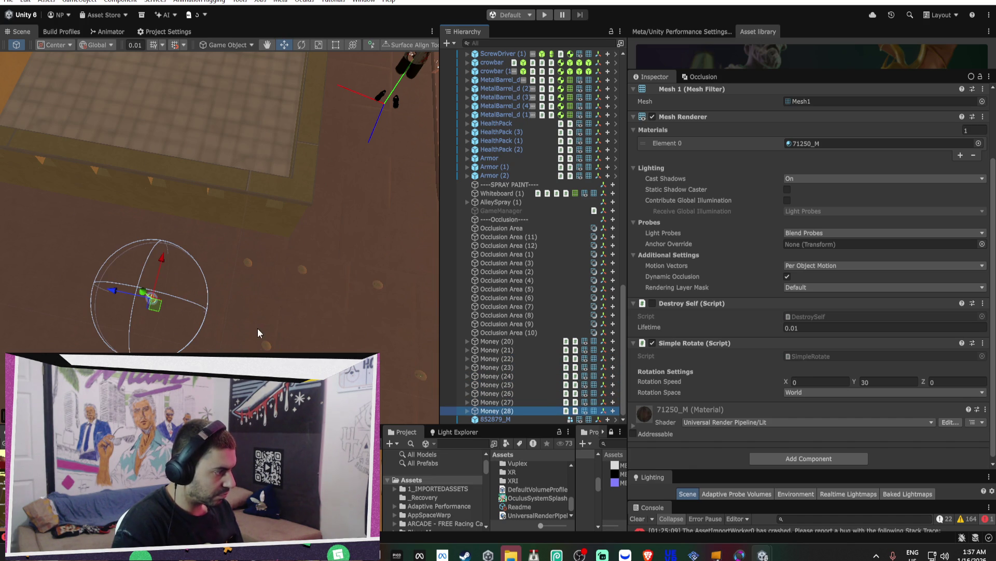
# - Add one more coin copy, then delete the old copies Money (21) through Money (29)
pyautogui.hotkey('ctrl', 'd')
pyautogui.moveTo(153, 309)
pyautogui.mouseDown()
pyautogui.moveTo(127, 244)
pyautogui.moveTo(166, 244)
pyautogui.moveTo(431, 165)
pyautogui.moveTo(376, 322)
pyautogui.moveTo(394, 311)
pyautogui.mouseUp()
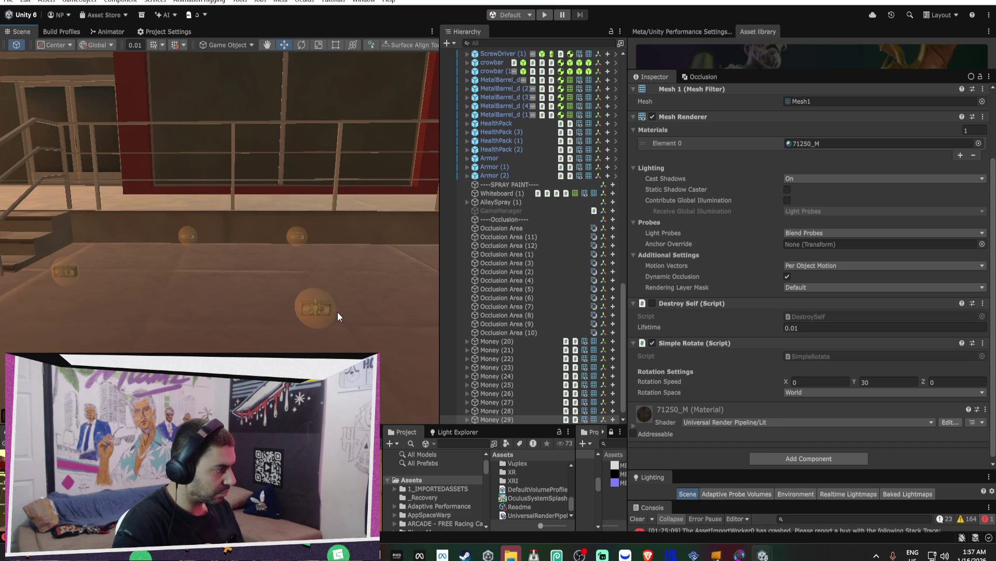
pyautogui.click(489, 349)
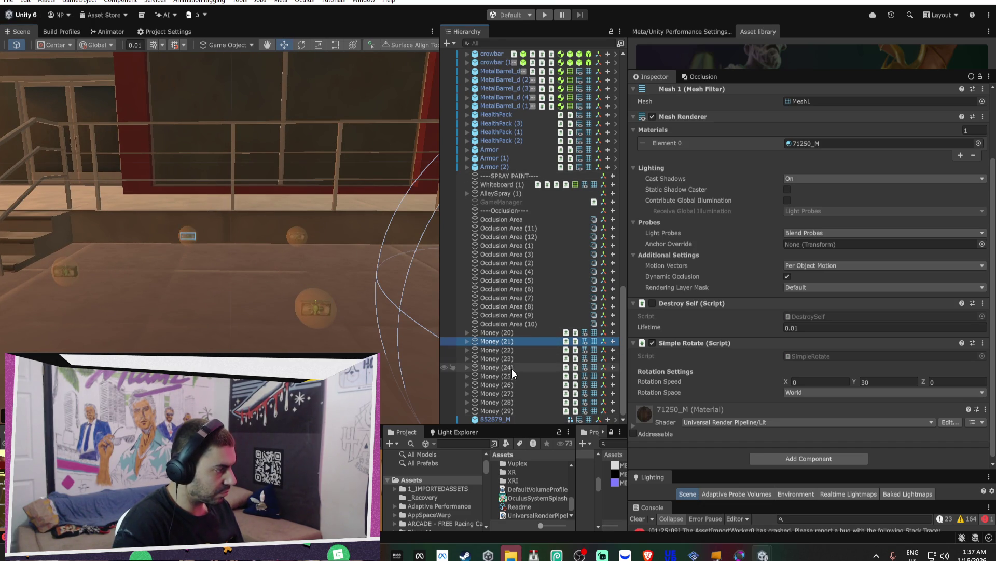
pyautogui.keyDown('shift'); pyautogui.click(516, 411); pyautogui.keyUp('shift')
pyautogui.press('Delete')
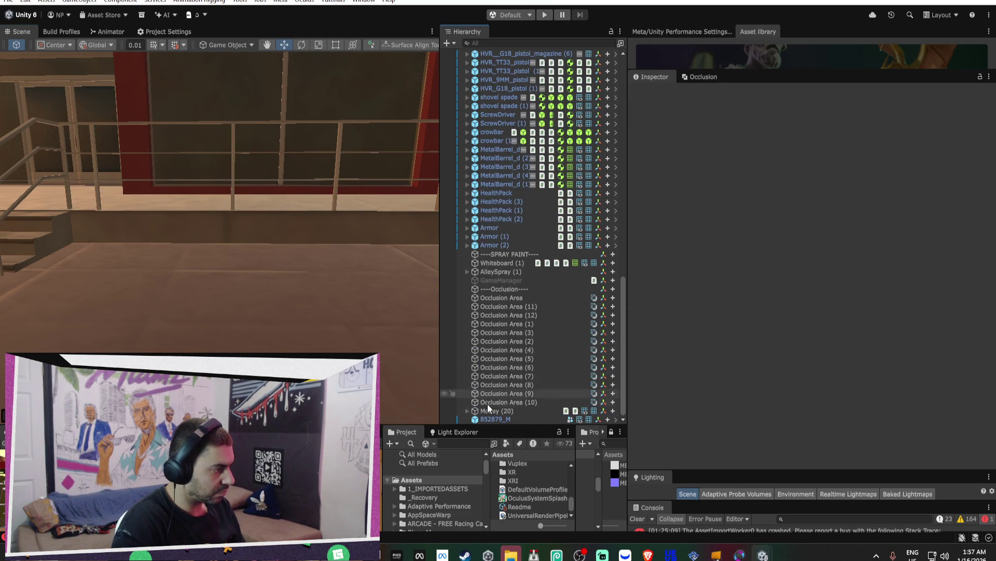
# - Turn off the light components on the Sphere inside Money (20)
pyautogui.click(467, 410)
pyautogui.click(488, 410)
pyautogui.click(497, 417)
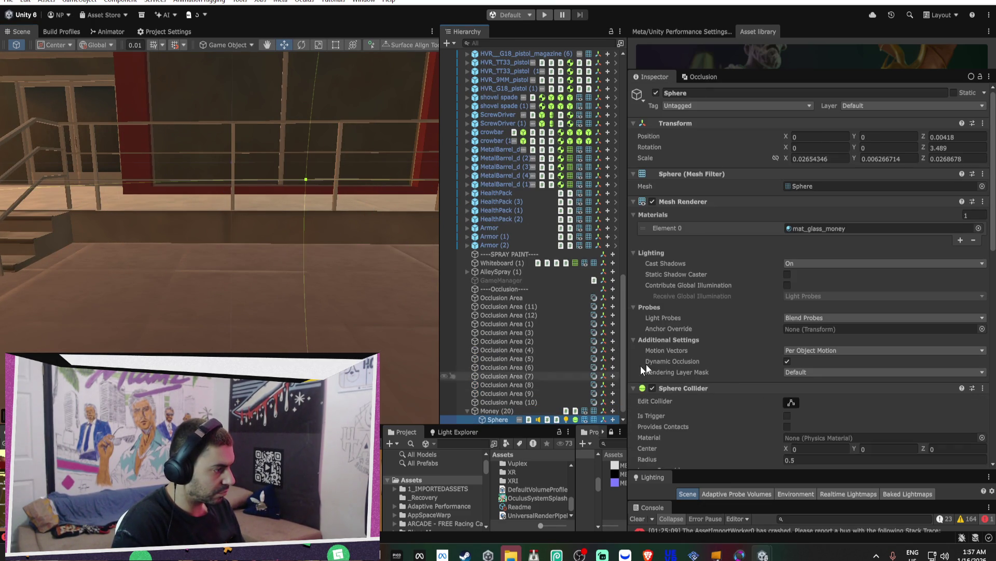
pyautogui.scroll(-10, 764, 335)
pyautogui.rightClick(692, 316)
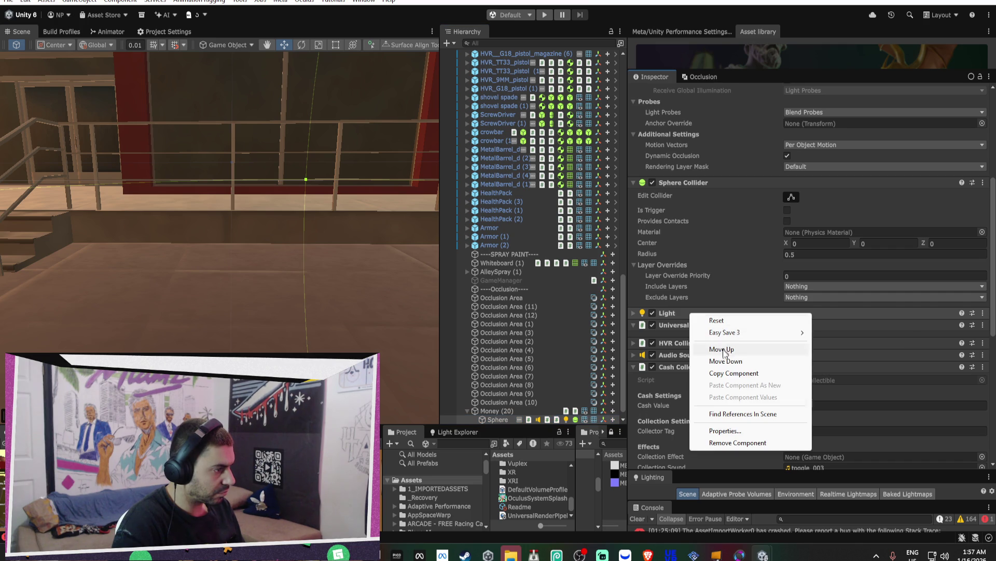
pyautogui.click(669, 352)
pyautogui.click(652, 313)
pyautogui.click(652, 325)
# - Duplicate Money (20) into new copies up to Money (29), placing Money (29) at -54.332, 0.448, -68.702
pyautogui.click(490, 412)
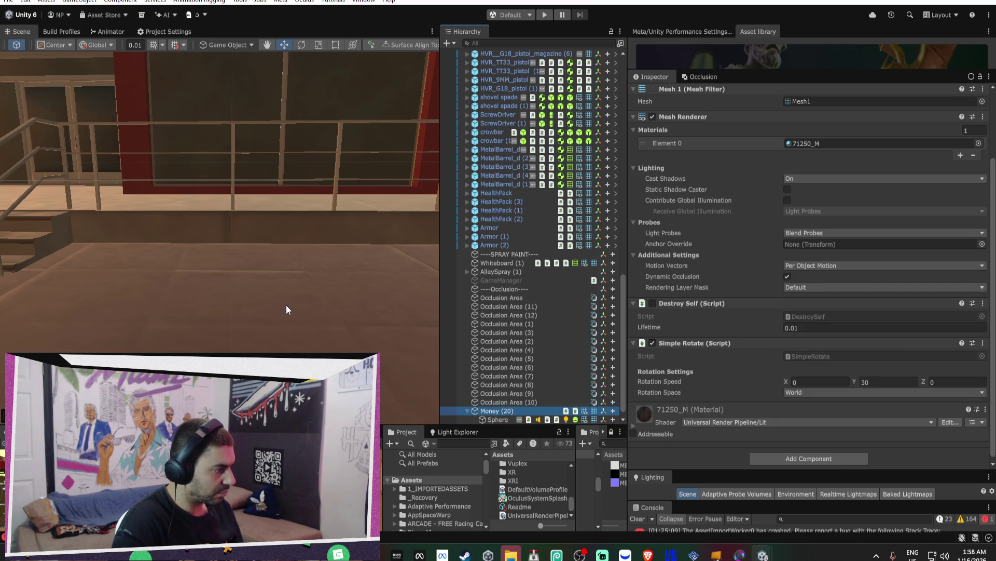
pyautogui.press('f')
pyautogui.moveTo(285, 300)
pyautogui.mouseDown()
pyautogui.moveTo(304, 349)
pyautogui.moveTo(174, 278)
pyautogui.mouseUp()
pyautogui.hotkey('ctrl', 'd')
pyautogui.hotkey('ctrl', 'd')
pyautogui.moveTo(86, 189)
pyautogui.mouseDown()
pyautogui.moveTo(79, 247)
pyautogui.moveTo(127, 197)
pyautogui.moveTo(154, 203)
pyautogui.moveTo(146, 262)
pyautogui.moveTo(207, 205)
pyautogui.moveTo(205, 270)
pyautogui.moveTo(275, 216)
pyautogui.moveTo(258, 278)
pyautogui.moveTo(307, 223)
pyautogui.moveTo(307, 243)
pyautogui.mouseUp()
pyautogui.hotkey('ctrl', 'd')
pyautogui.hotkey('ctrl', 'd')
pyautogui.hotkey('ctrl', 'd')
pyautogui.hotkey('ctrl', 'd')
pyautogui.hotkey('ctrl', 'd')
pyautogui.hotkey('ctrl', 'd')
pyautogui.hotkey('ctrl', 'd')
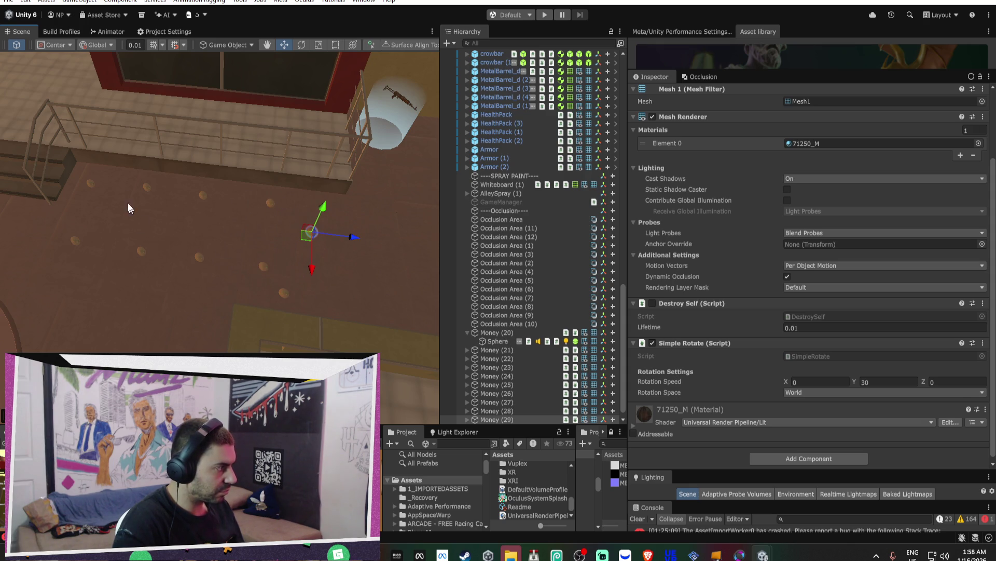
pyautogui.click(311, 228)
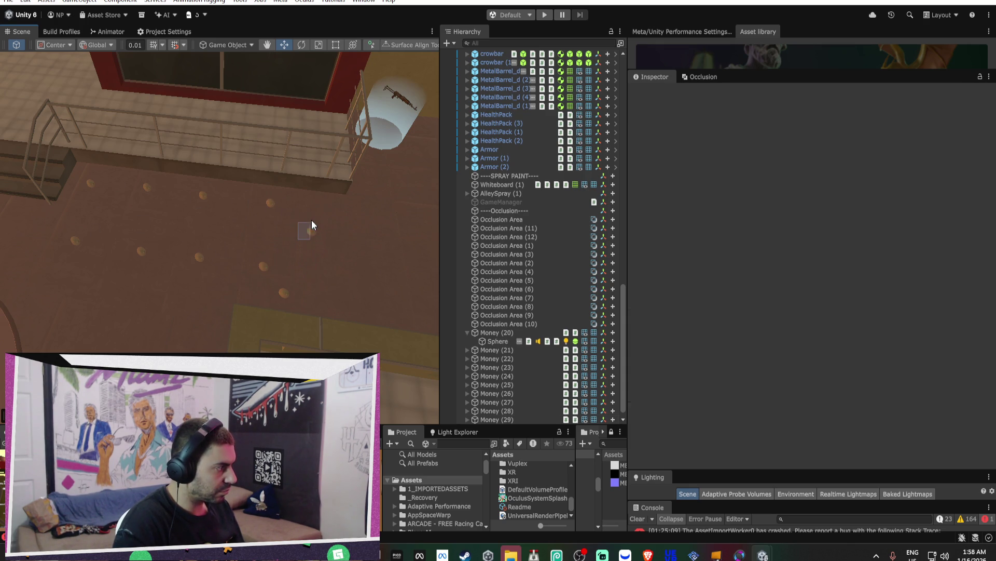
pyautogui.moveTo(312, 229); pyautogui.dragTo(308, 230)
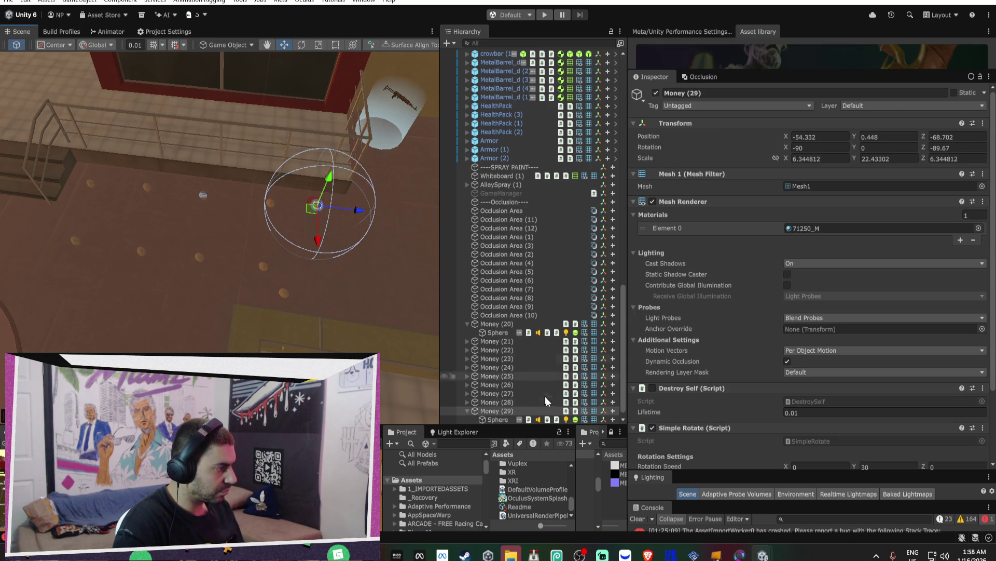
# - Nudge Money (20) to X -52.877, Z -68.745 and orbit toward the storefront
pyautogui.click(284, 294)
pyautogui.moveTo(289, 311)
pyautogui.mouseDown()
pyautogui.moveTo(311, 290)
pyautogui.moveTo(318, 304)
pyautogui.moveTo(376, 235)
pyautogui.moveTo(270, 149)
pyautogui.moveTo(187, 142)
pyautogui.moveTo(410, 156)
pyautogui.moveTo(431, 171)
pyautogui.mouseUp()
pyautogui.moveTo(590, 188)
pyautogui.mouseDown()
pyautogui.moveTo(260, 174)
pyautogui.moveTo(270, 176)
pyautogui.mouseUp()
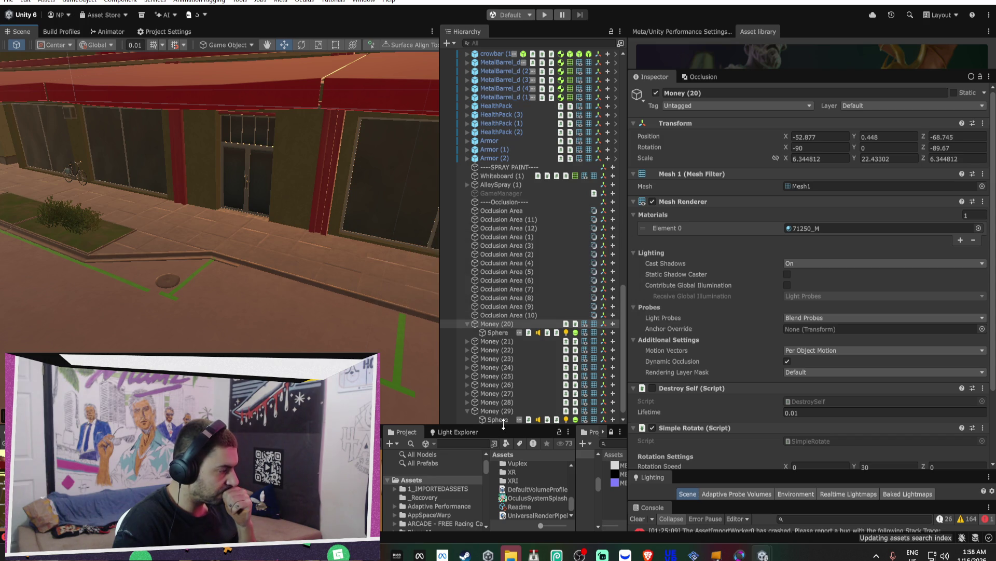
pyautogui.moveTo(503, 424); pyautogui.dragTo(525, 206)
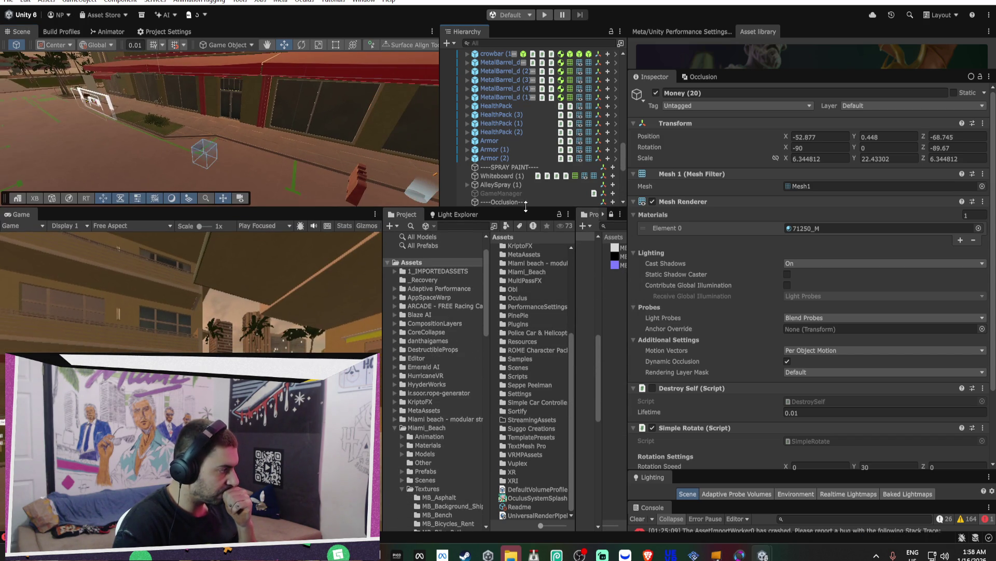
# - Widen the Project panel to show more assets
pyautogui.moveTo(383, 326); pyautogui.dragTo(245, 327)
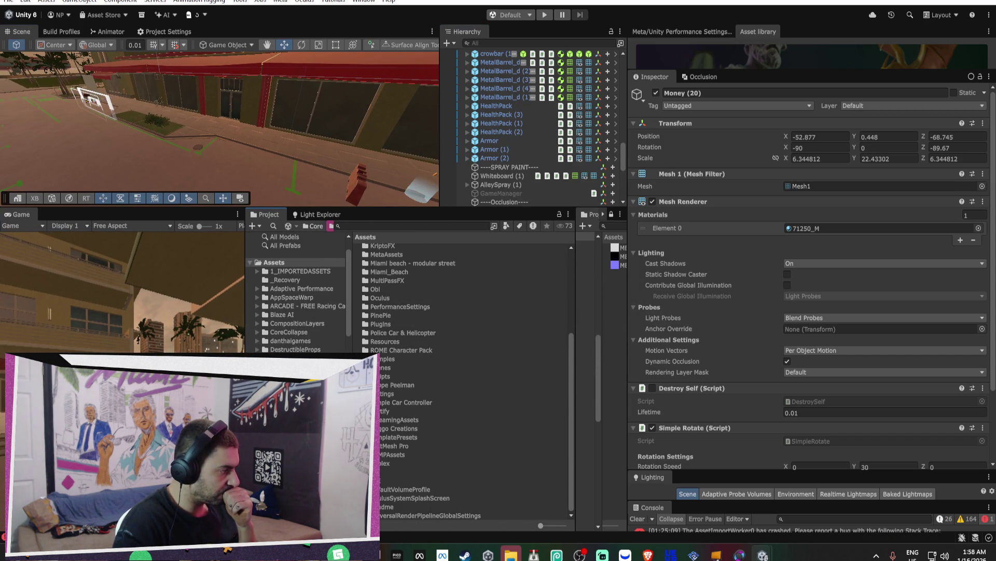
pyautogui.scroll(-10, 298, 293)
pyautogui.scroll(-2, 299, 294)
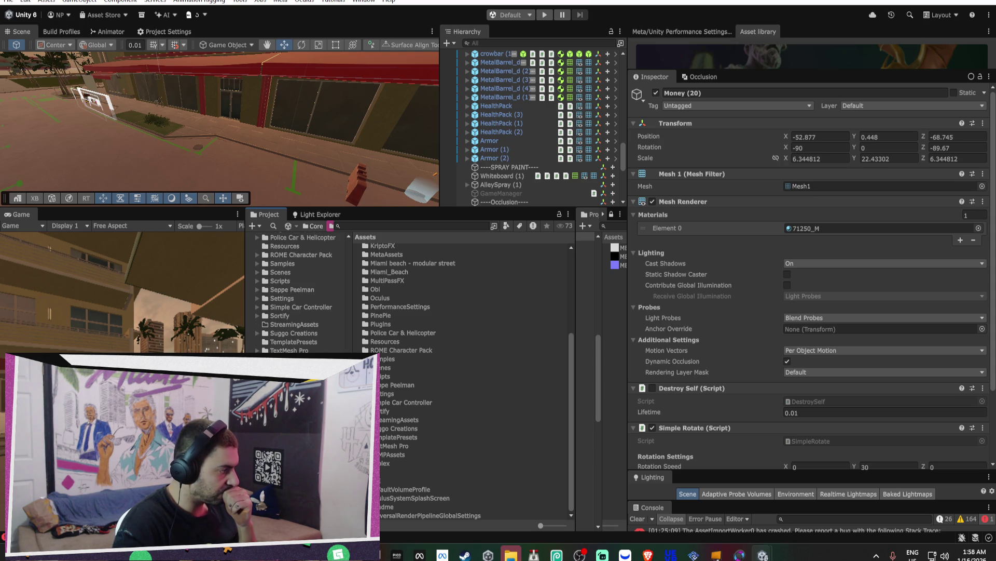
# - Open Player publishing settings at the Keystore password, then bring up the Invictus6_Fix project
pyautogui.click(163, 36)
pyautogui.scroll(-1, 291, 174)
pyautogui.click(352, 154)
pyautogui.moveTo(771, 556)
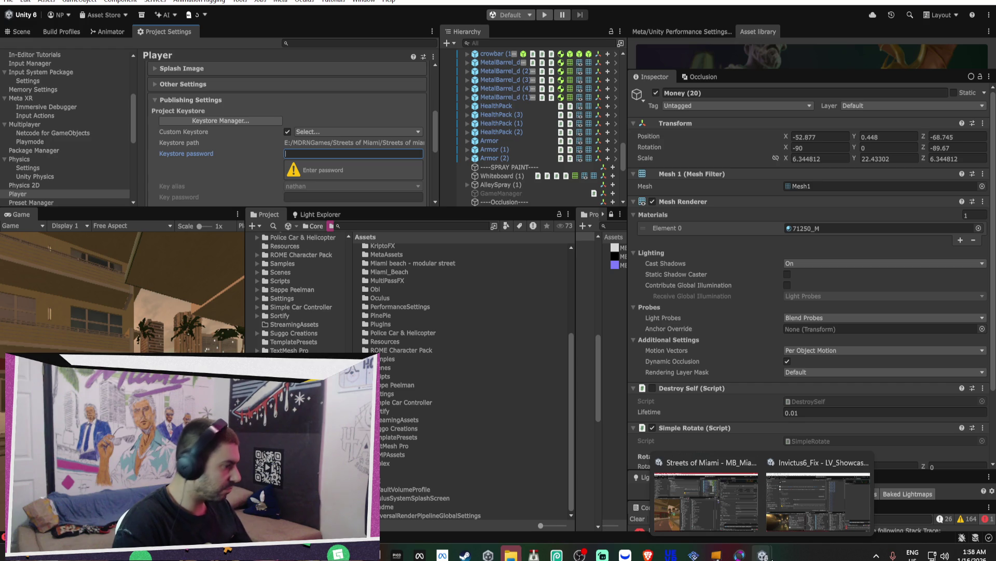
pyautogui.click(844, 493)
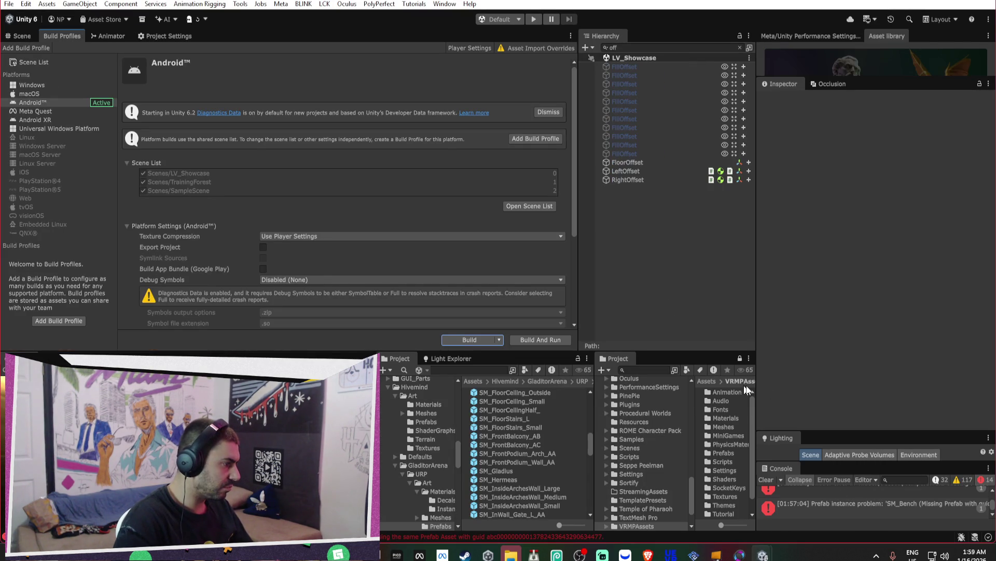
# - Enlarge the Console and show its info messages for the Android build
pyautogui.moveTo(835, 432)
pyautogui.mouseDown()
pyautogui.moveTo(831, 375)
pyautogui.moveTo(883, 172)
pyautogui.mouseUp()
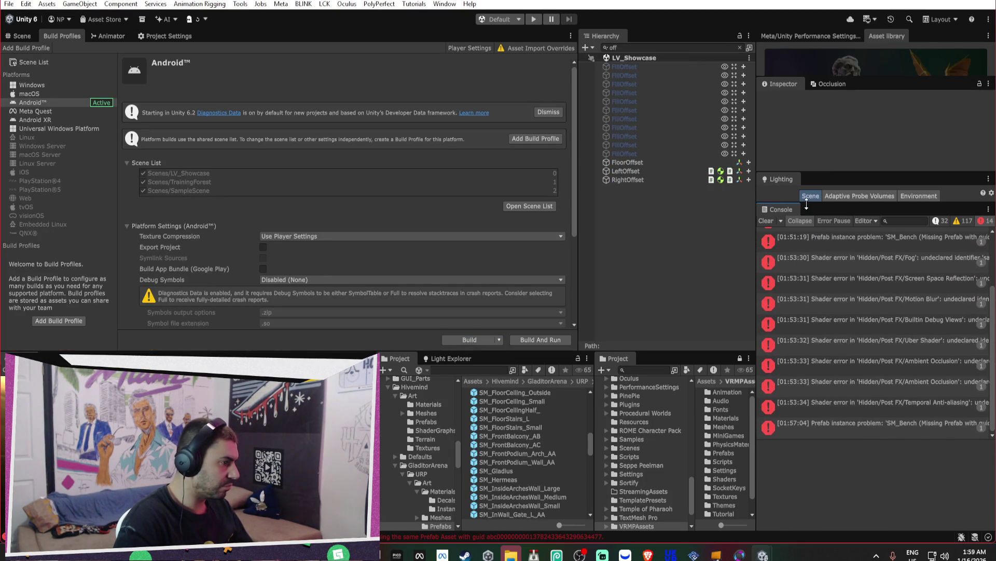
pyautogui.click(981, 221)
pyautogui.click(937, 221)
pyautogui.scroll(-3, 865, 342)
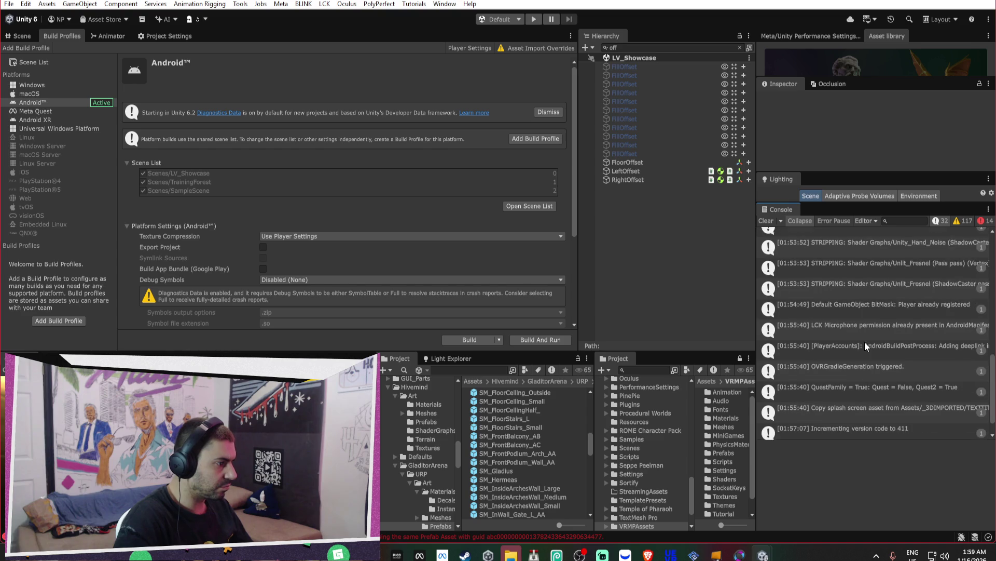
# - Start uploading the newest Alpha_2026 build in Meta Horizon Link and return to Unity
pyautogui.click(439, 554)
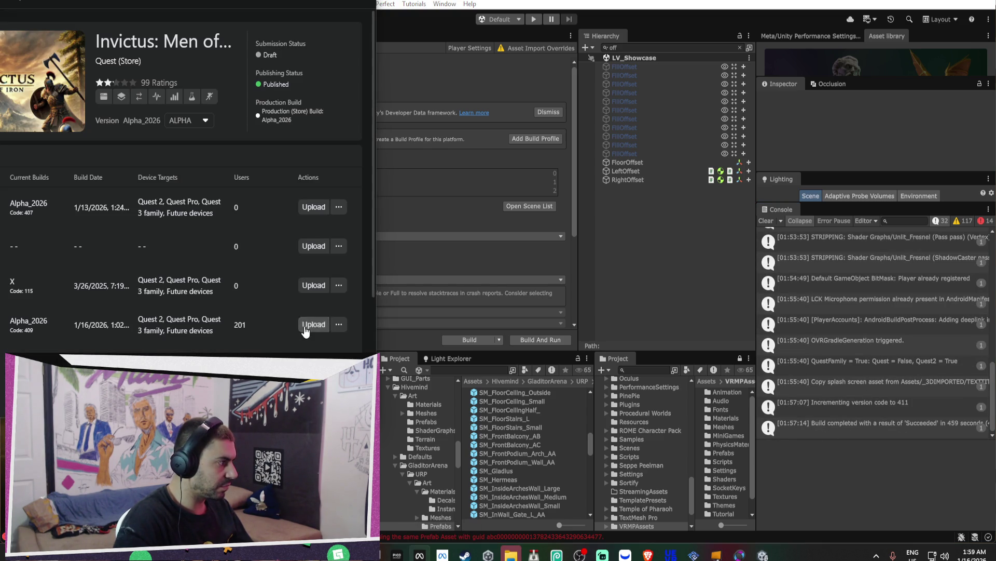
pyautogui.click(314, 324)
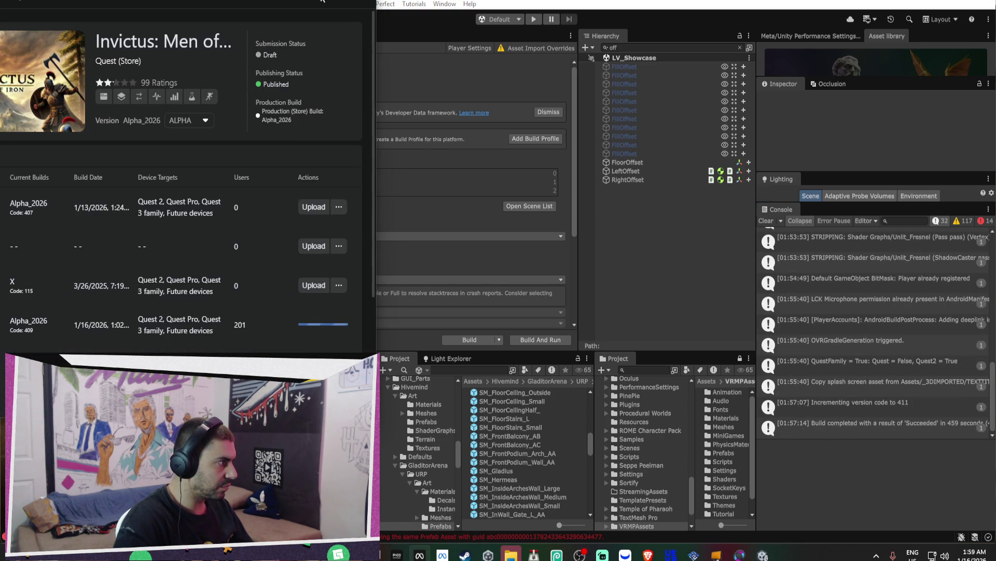
pyautogui.click(324, 2)
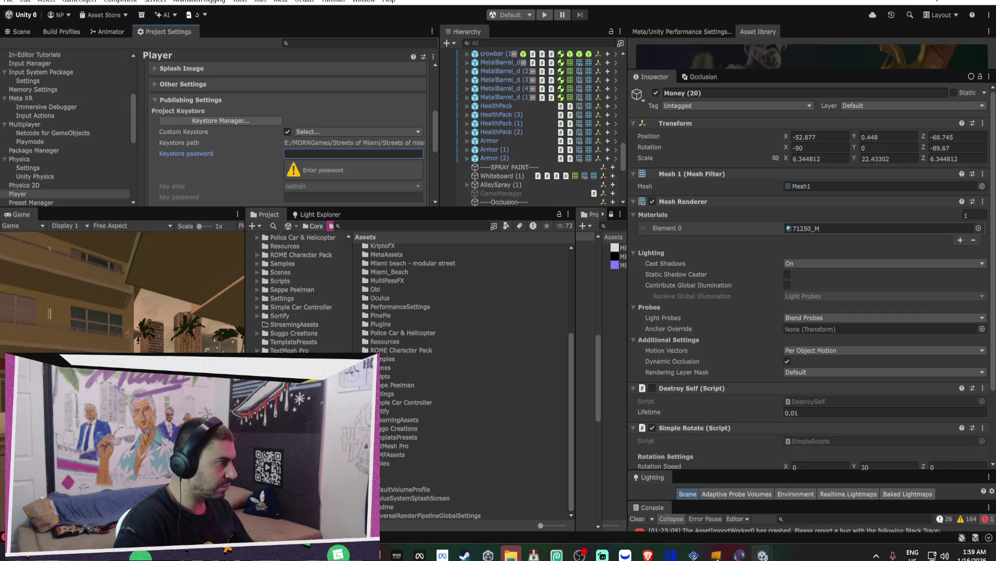
# - Enter the keystore password until it is accepted, then fill in the key password
pyautogui.write('a')
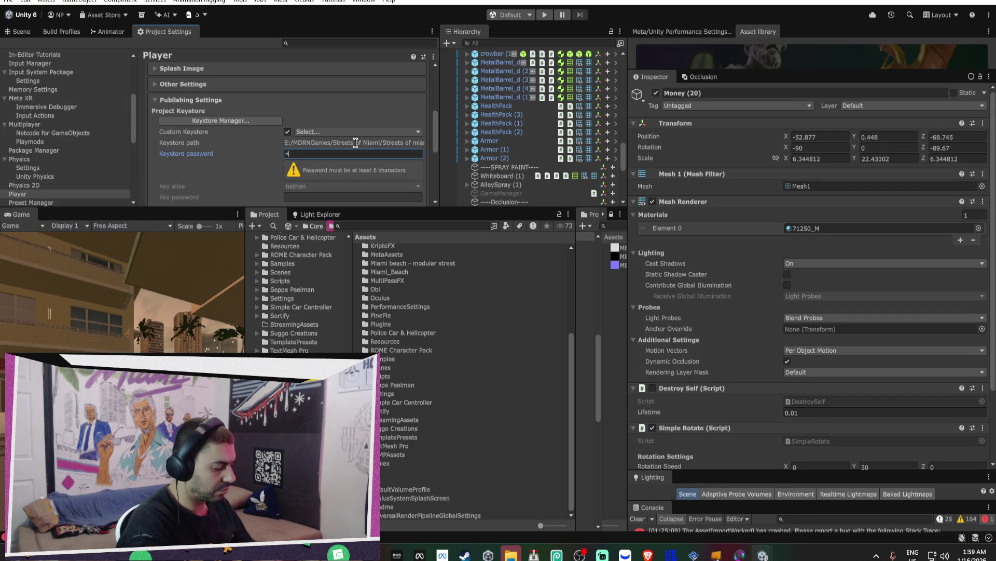
pyautogui.write('aaaaaaaa')
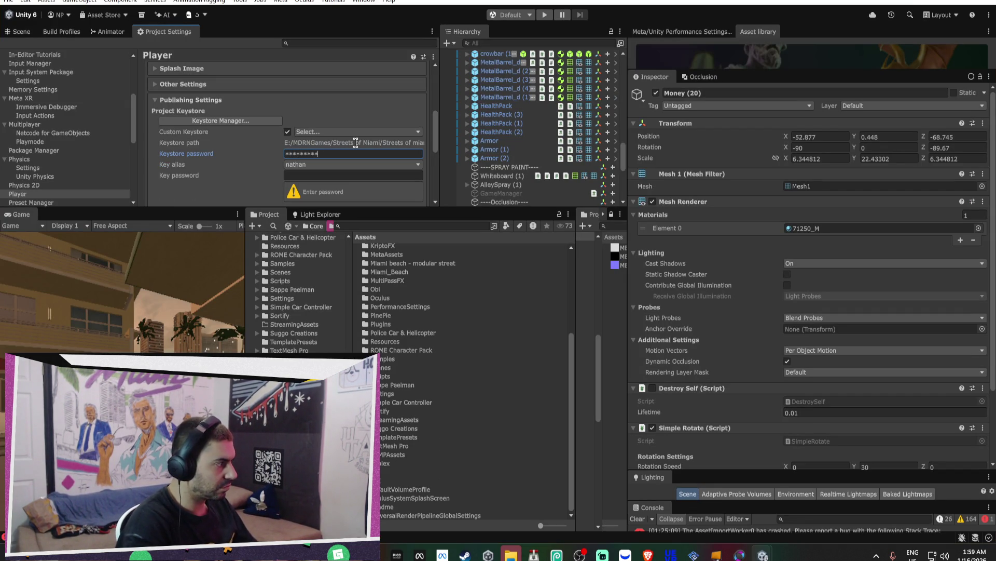
pyautogui.press('Return')
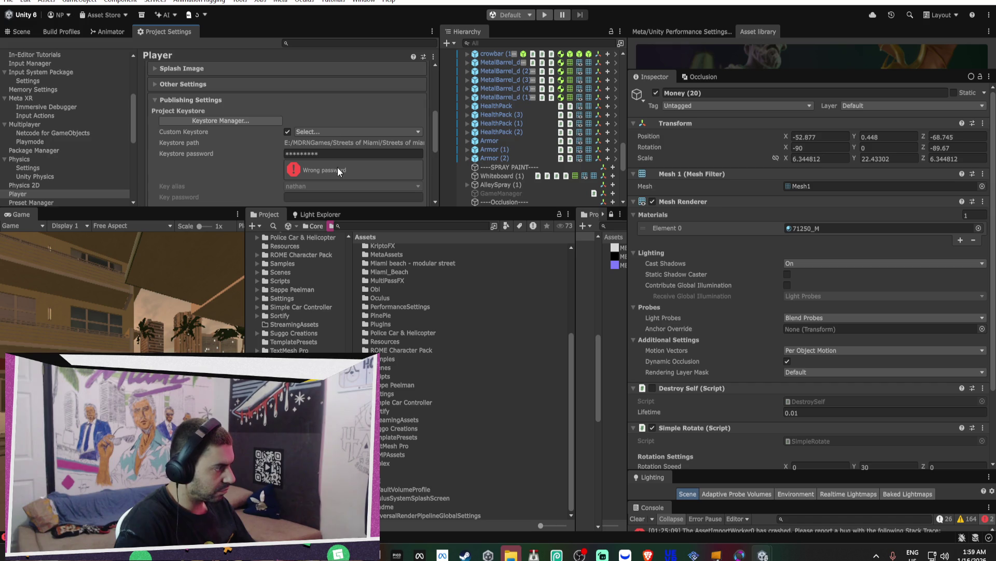
pyautogui.click(342, 156)
pyautogui.write('aaaaaaa')
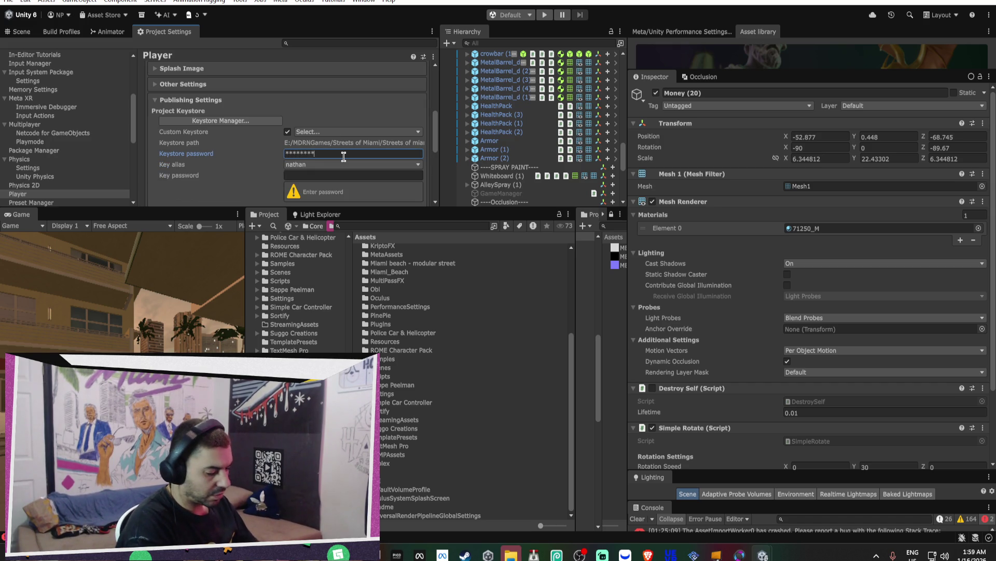
pyautogui.press('Return')
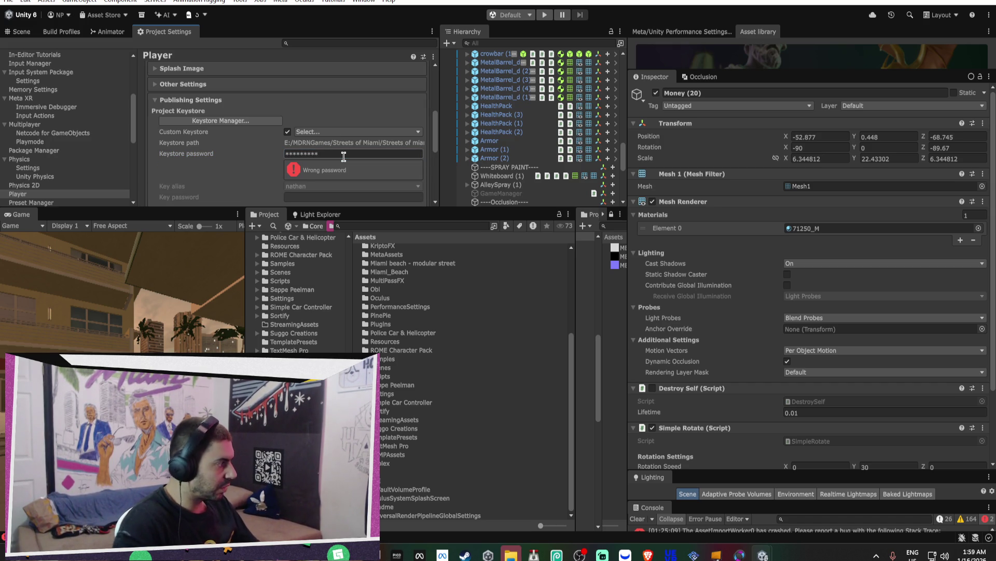
pyautogui.click(351, 155)
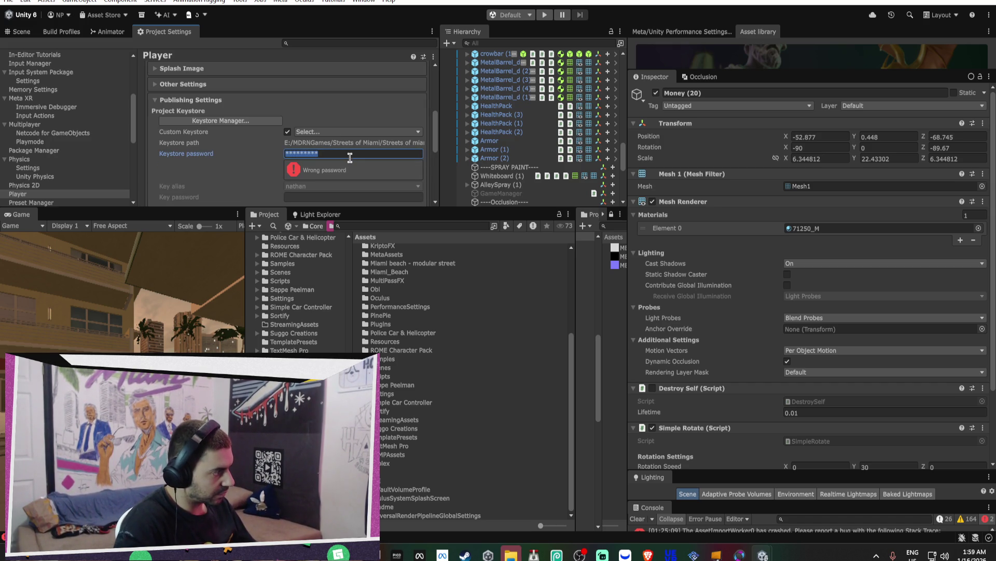
pyautogui.hotkey('ctrl', 'v')
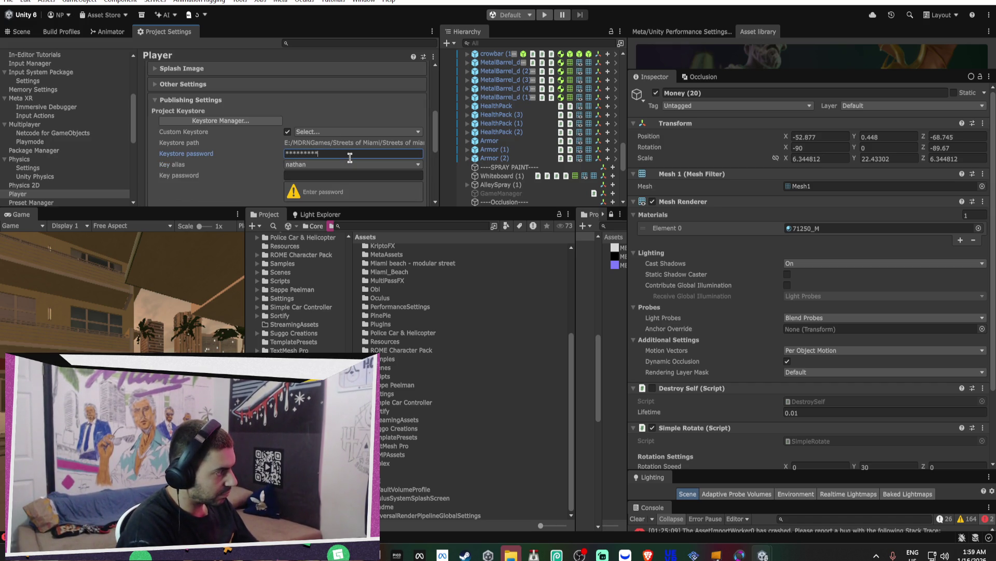
pyautogui.press('Tab')
pyautogui.hotkey('ctrl', 'v')
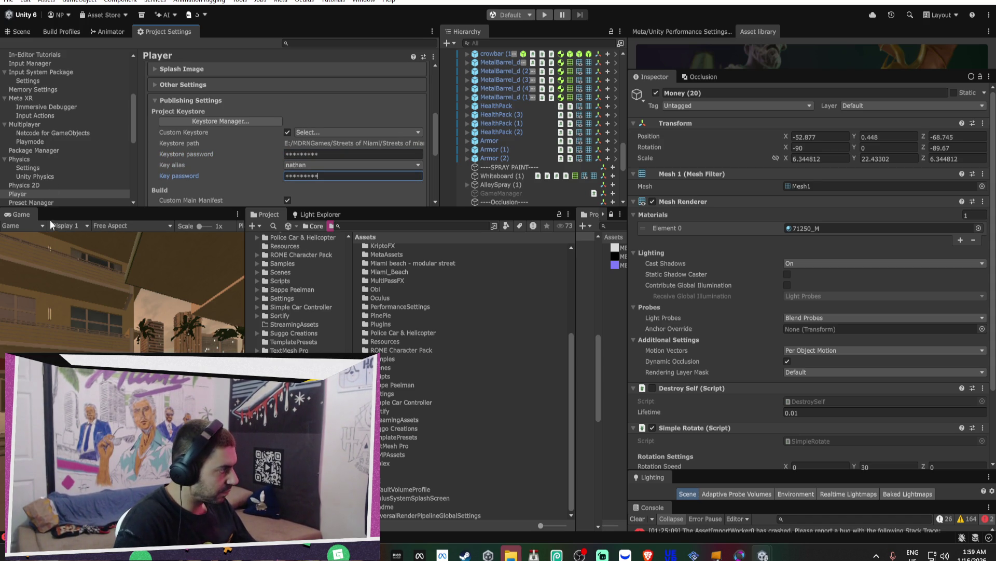
pyautogui.scroll(4, 48, 102)
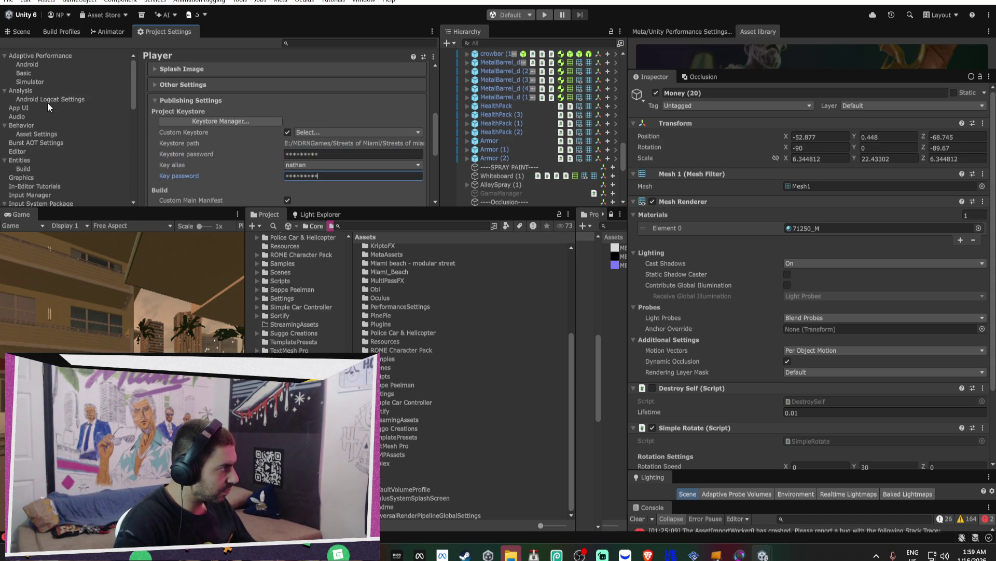
# - Collapse the Project Settings categories and browse down the settings list
pyautogui.click(4, 64)
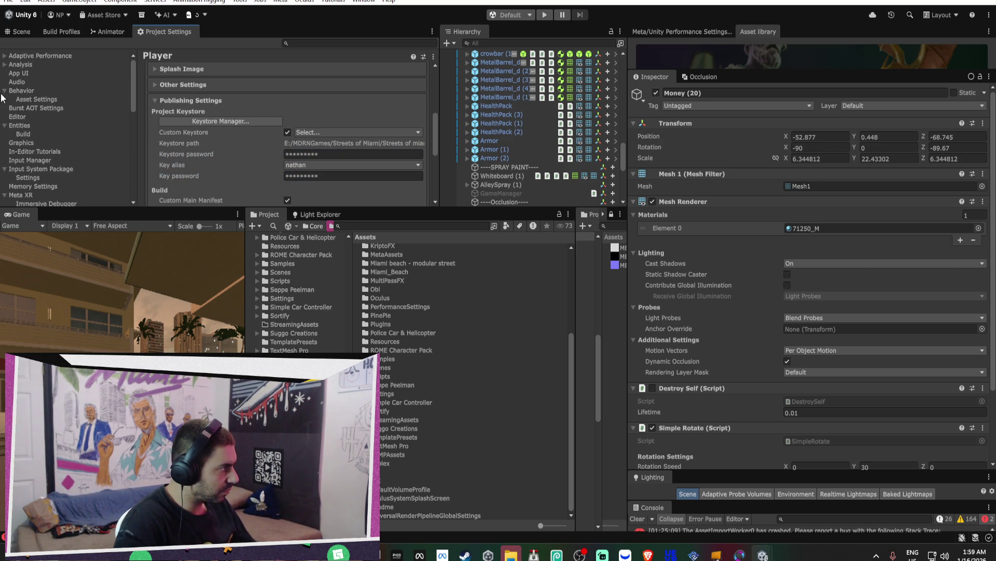
pyautogui.click(4, 90)
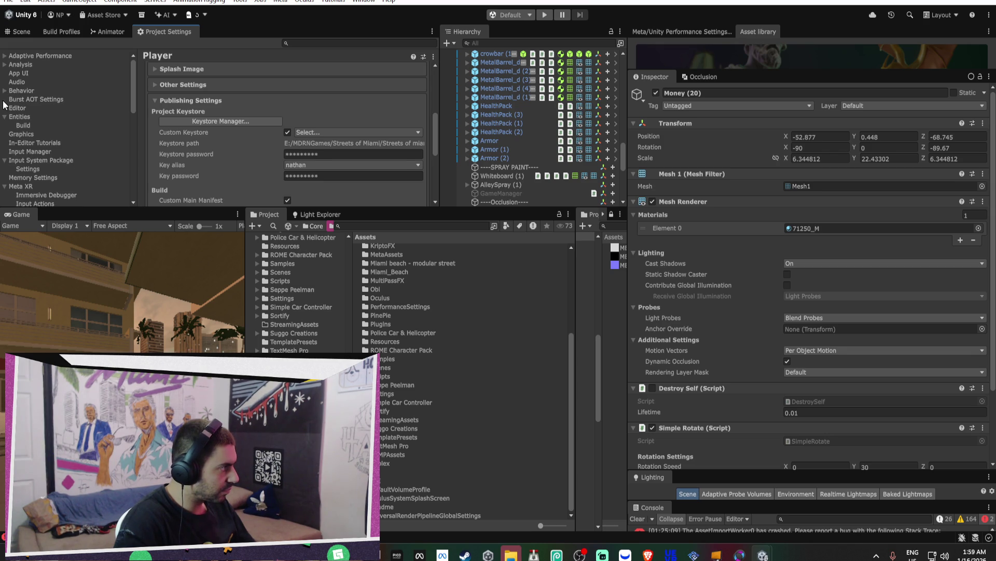
pyautogui.click(4, 99)
pyautogui.click(4, 117)
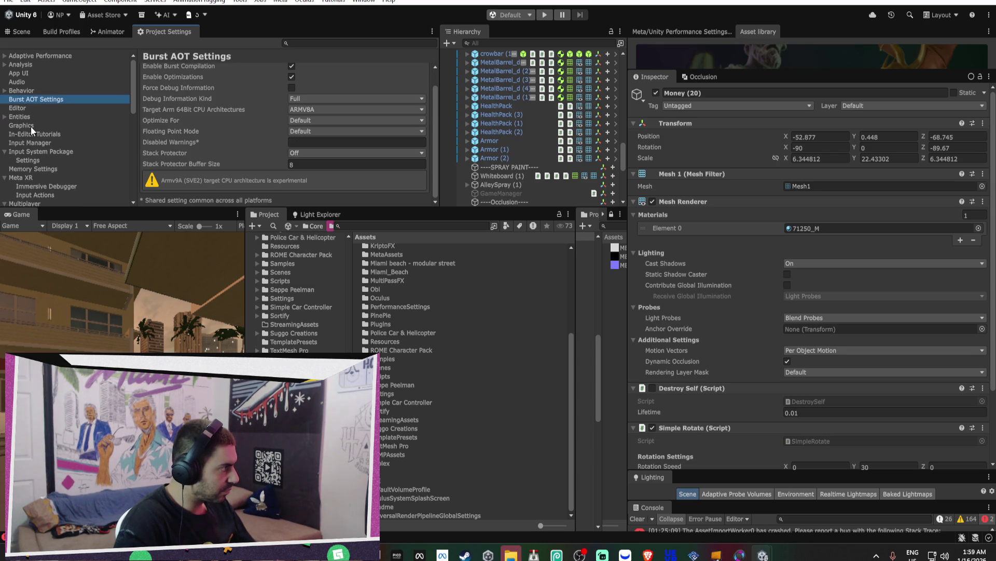
pyautogui.press('Down')
pyautogui.press('Down')
pyautogui.press('Down')
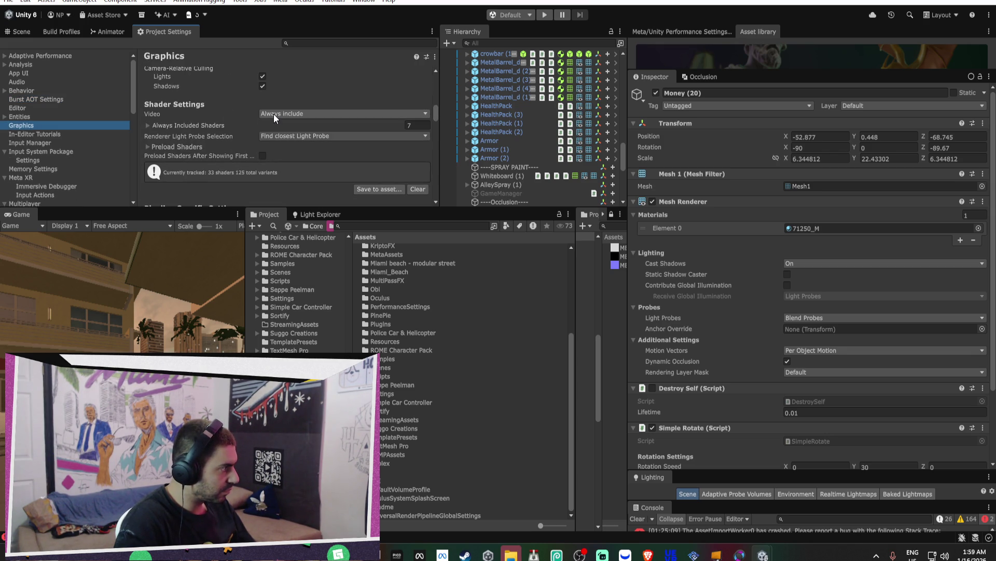
pyautogui.scroll(-5, 273, 113)
pyautogui.scroll(3, 273, 114)
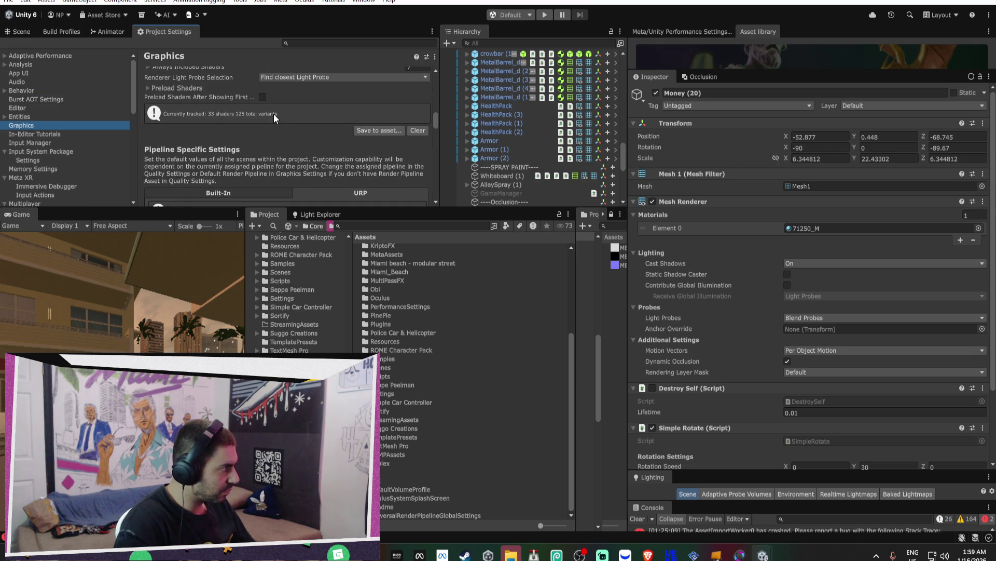
pyautogui.scroll(-15, 273, 113)
pyautogui.scroll(3, 273, 117)
pyautogui.scroll(-3, 222, 135)
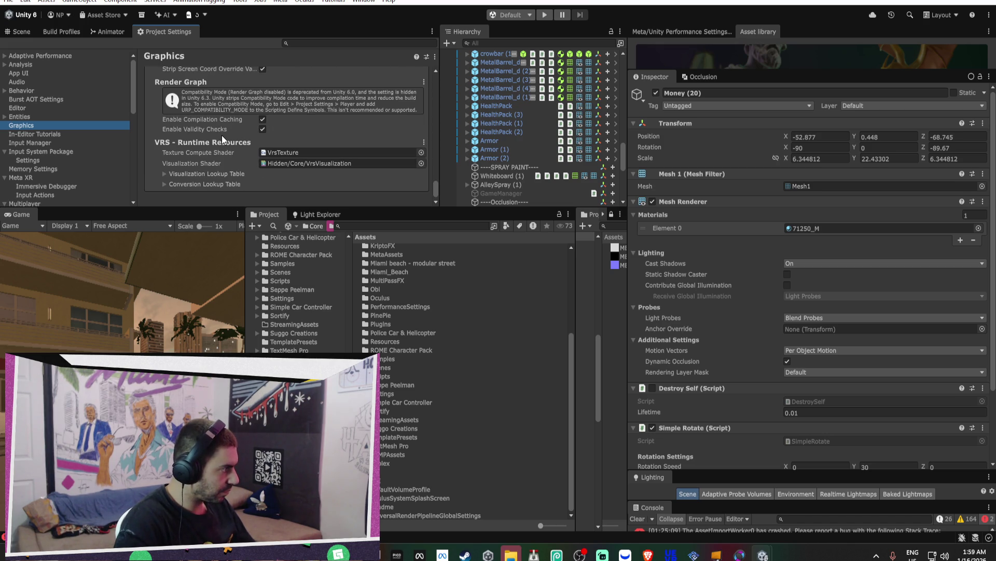
pyautogui.scroll(-3, 42, 139)
pyautogui.scroll(-3, 43, 143)
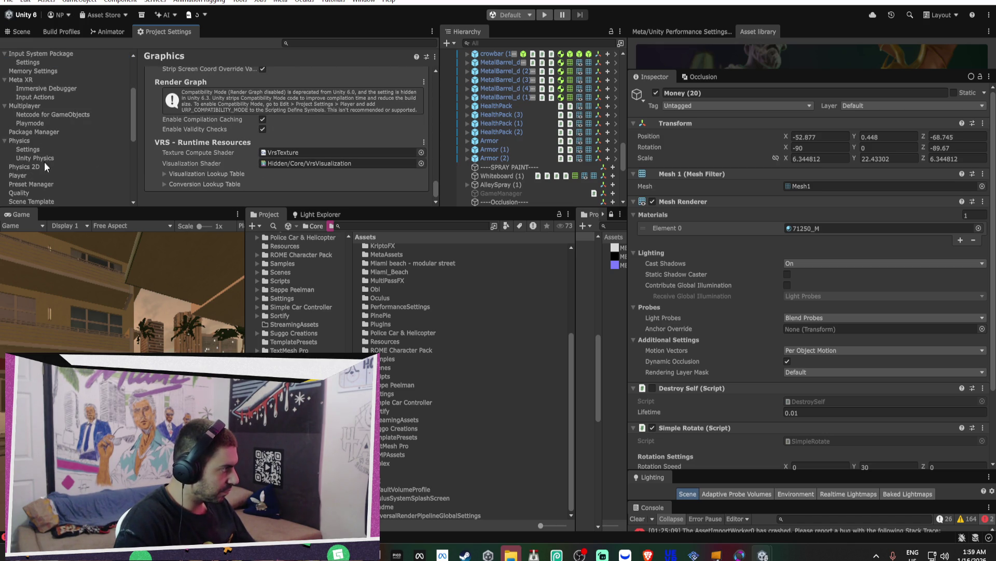
# - Lower the Quality LOD Group Bias from 0.4 to .25
pyautogui.click(32, 161)
pyautogui.scroll(-10, 220, 156)
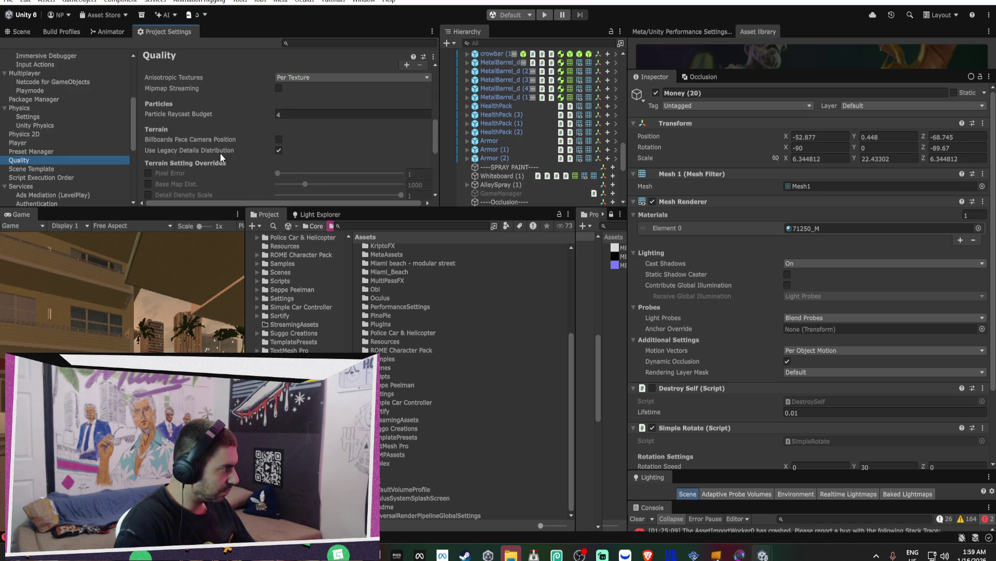
pyautogui.scroll(-5, 325, 141)
pyautogui.click(325, 140)
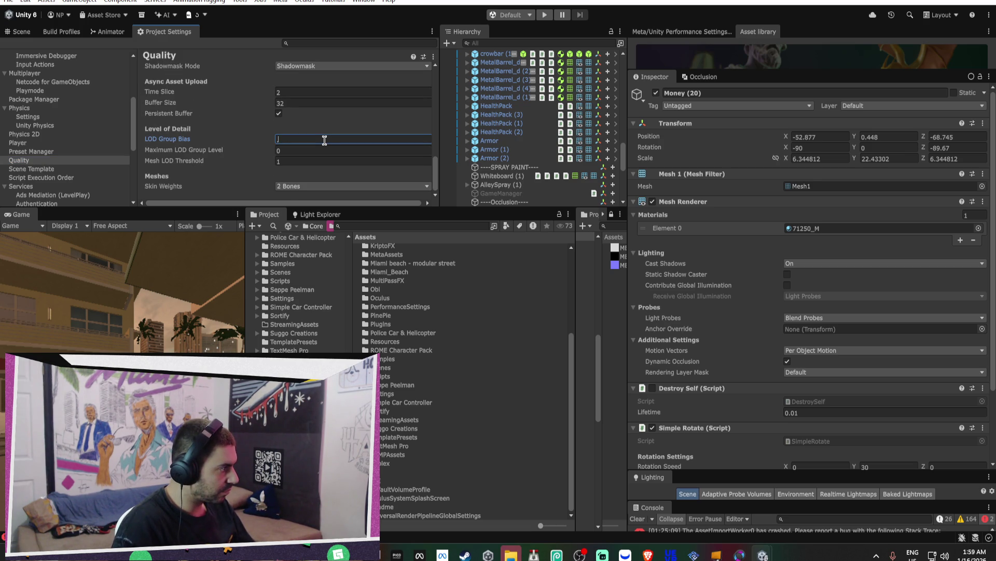
pyautogui.write('.25')
pyautogui.click(14, 34)
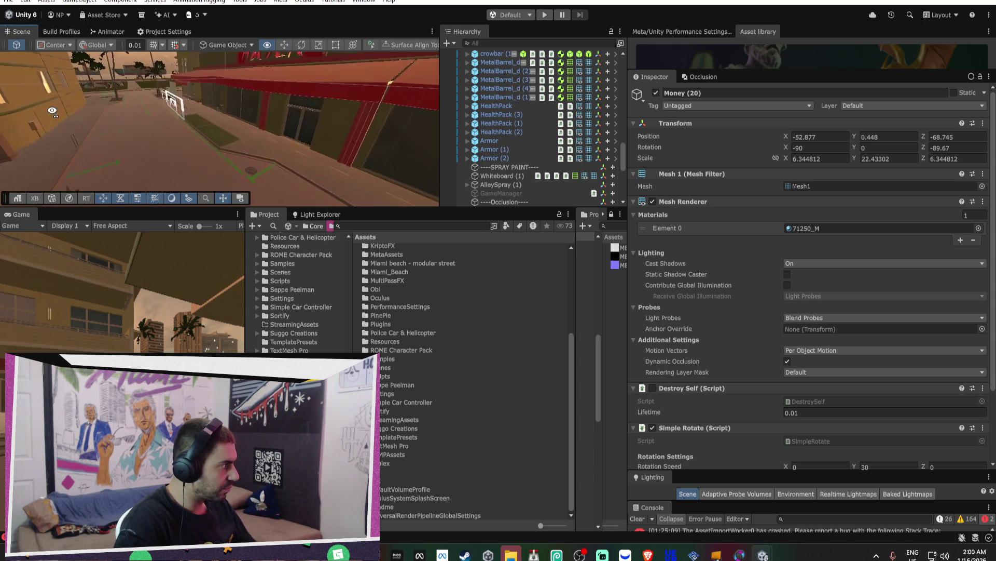
# - Select the Terrain and set Detail Density Scale to 0.1 and Detail Distance to 15
pyautogui.scroll(3, 84, 130)
pyautogui.moveTo(85, 130); pyautogui.dragTo(204, 158)
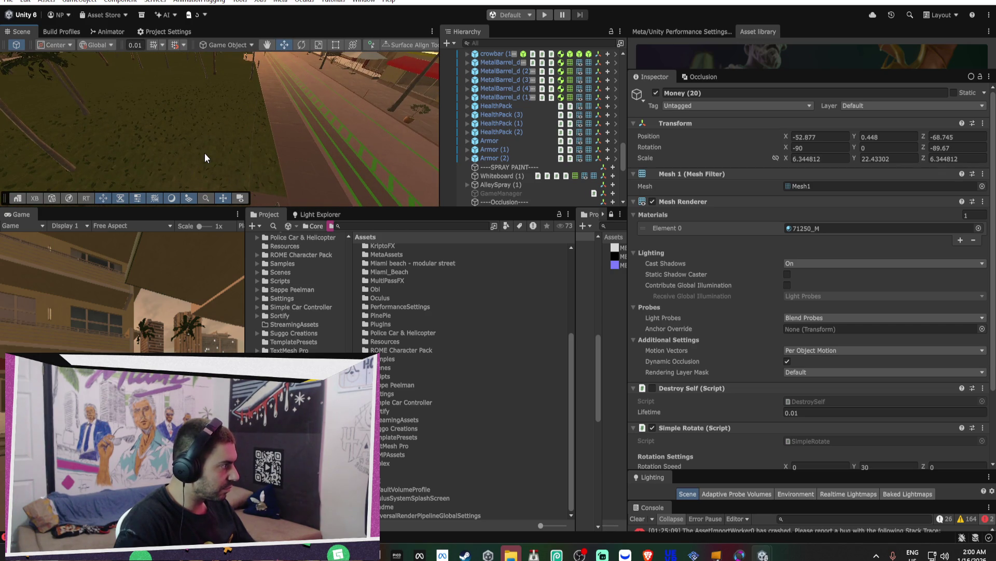
pyautogui.click(205, 158)
pyautogui.click(845, 187)
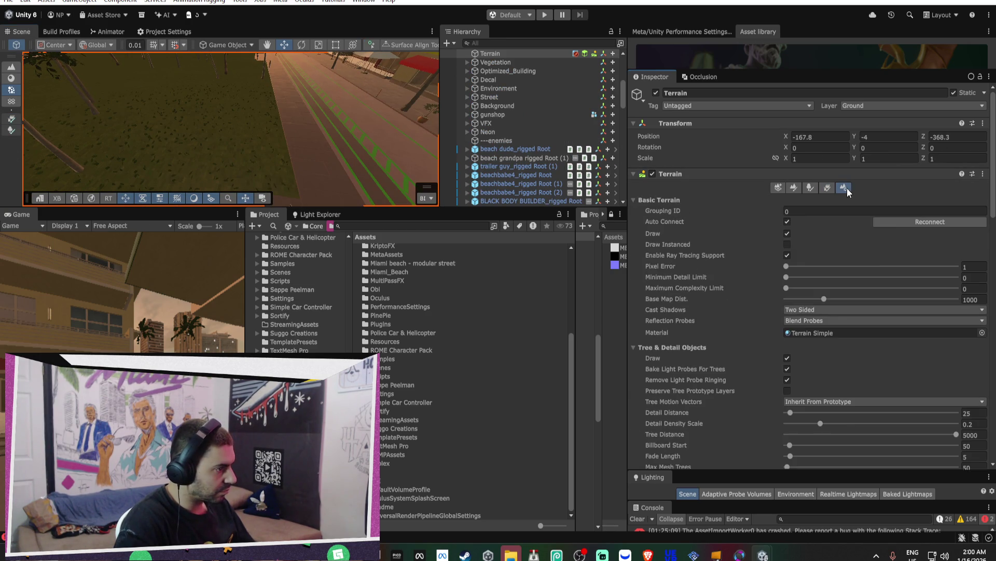
pyautogui.scroll(-3, 886, 253)
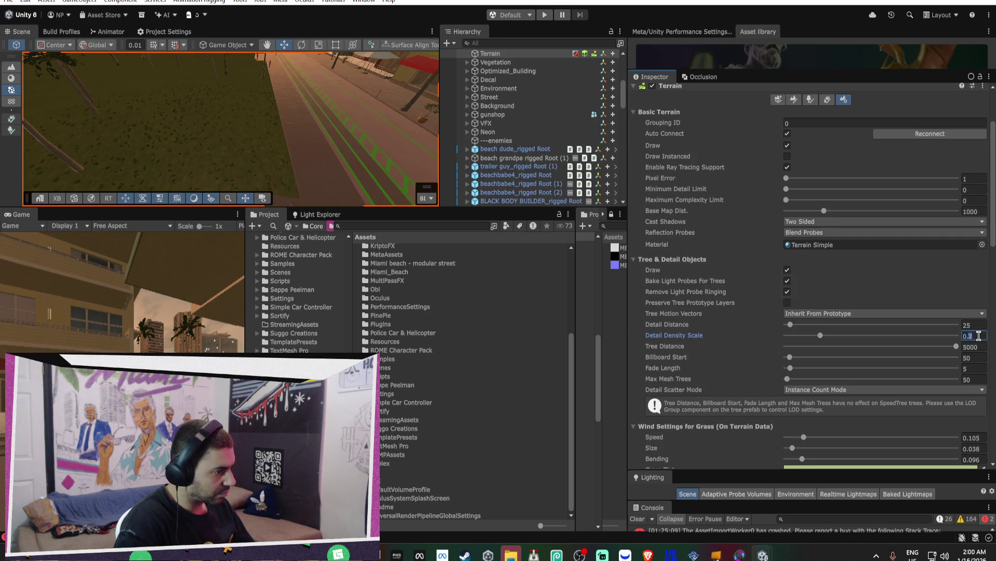
pyautogui.write('0.1')
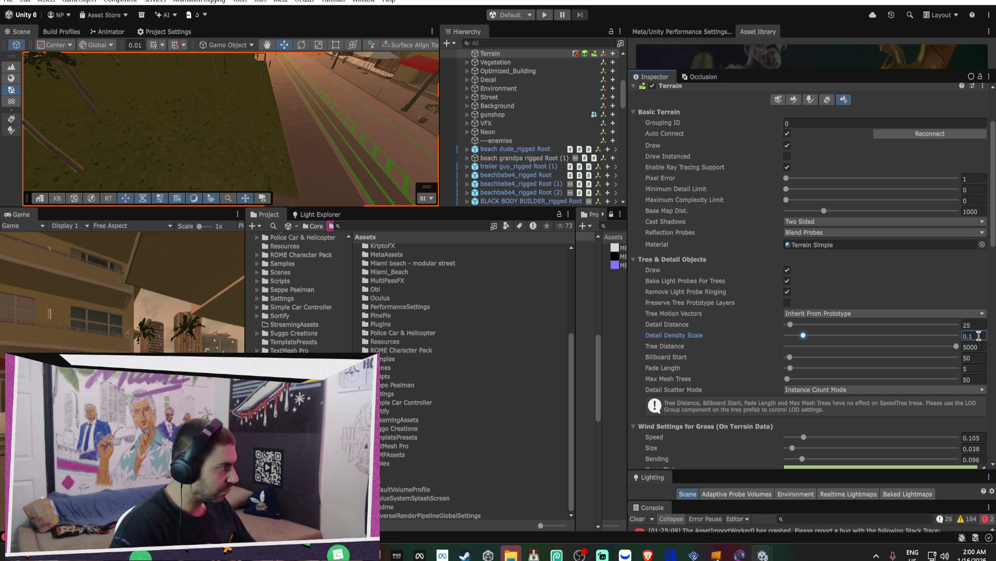
pyautogui.click(980, 327)
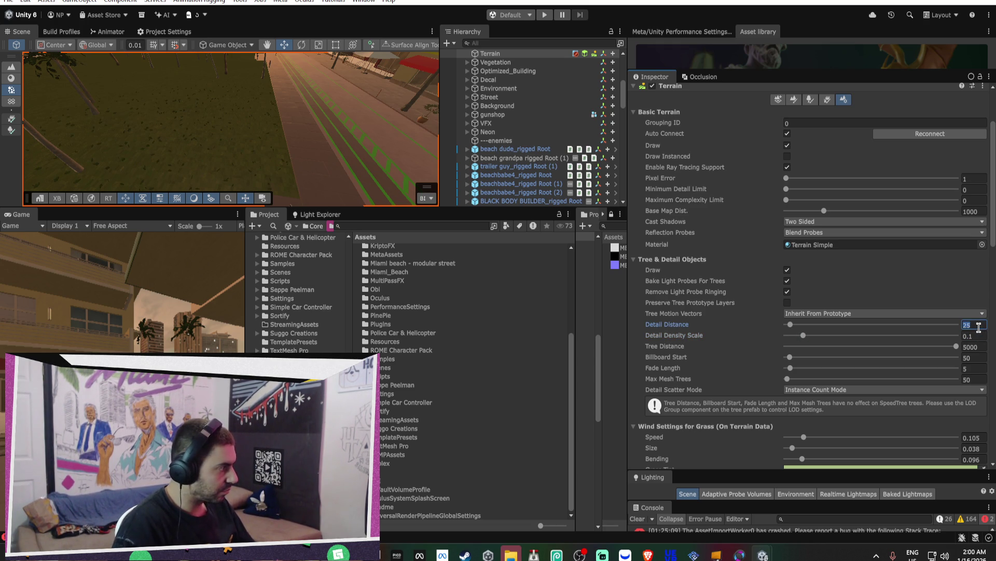
pyautogui.write('15')
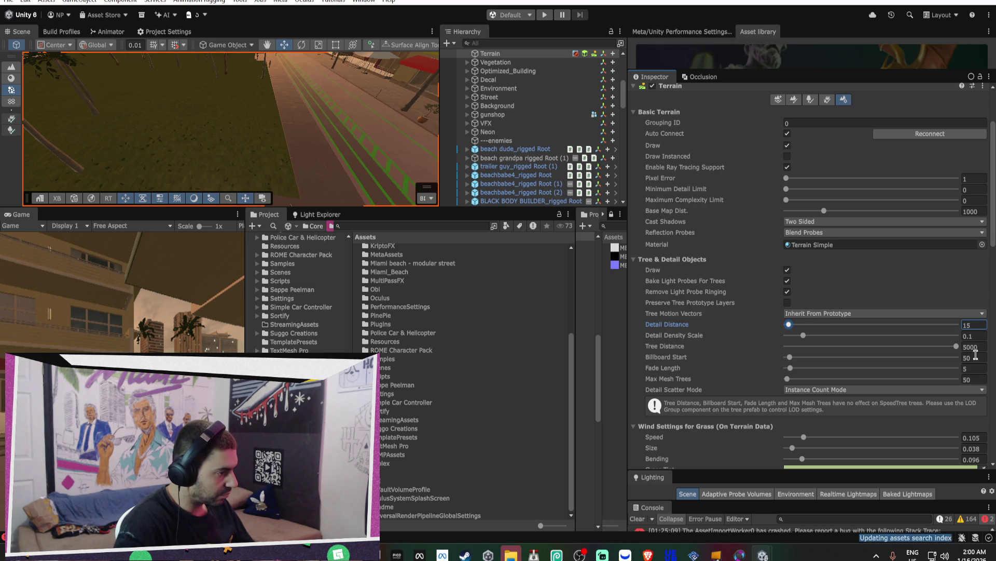
pyautogui.moveTo(281, 125)
pyautogui.mouseDown()
pyautogui.moveTo(290, 116)
pyautogui.moveTo(339, 124)
pyautogui.mouseUp()
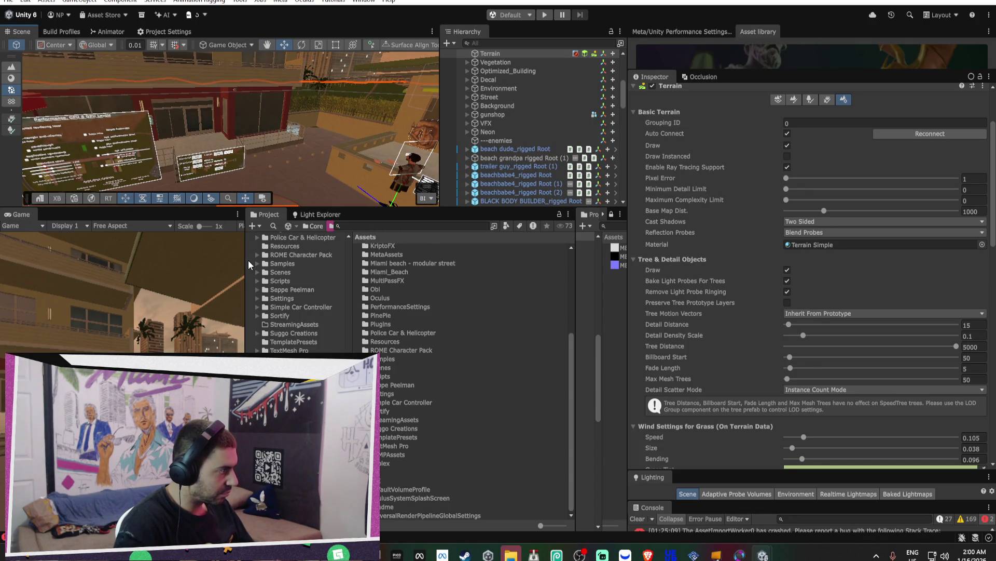
# - Widen the Game view, heighten the Scene view, and turn on the Stats overlay
pyautogui.moveTo(246, 260); pyautogui.dragTo(508, 260)
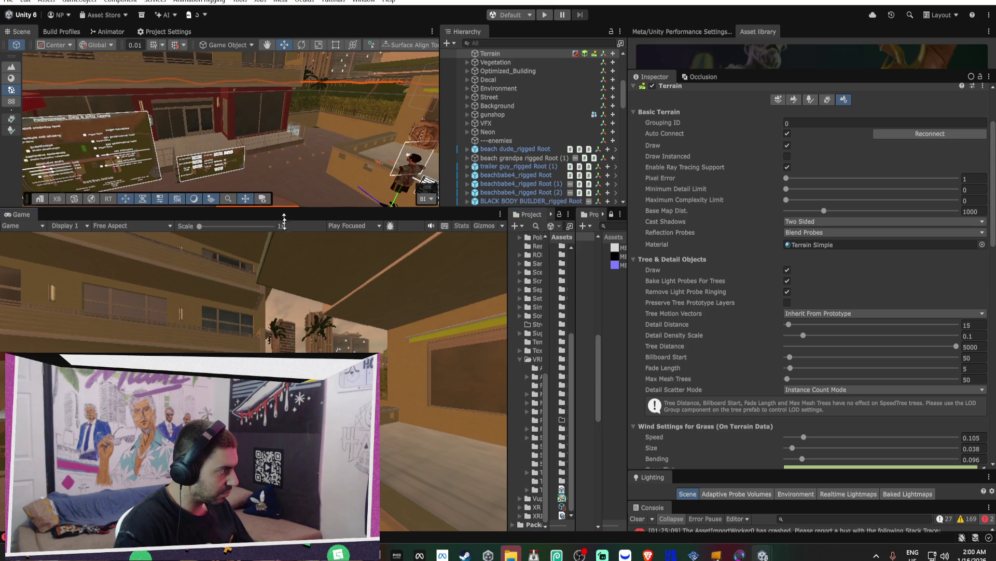
pyautogui.moveTo(283, 208); pyautogui.dragTo(289, 321)
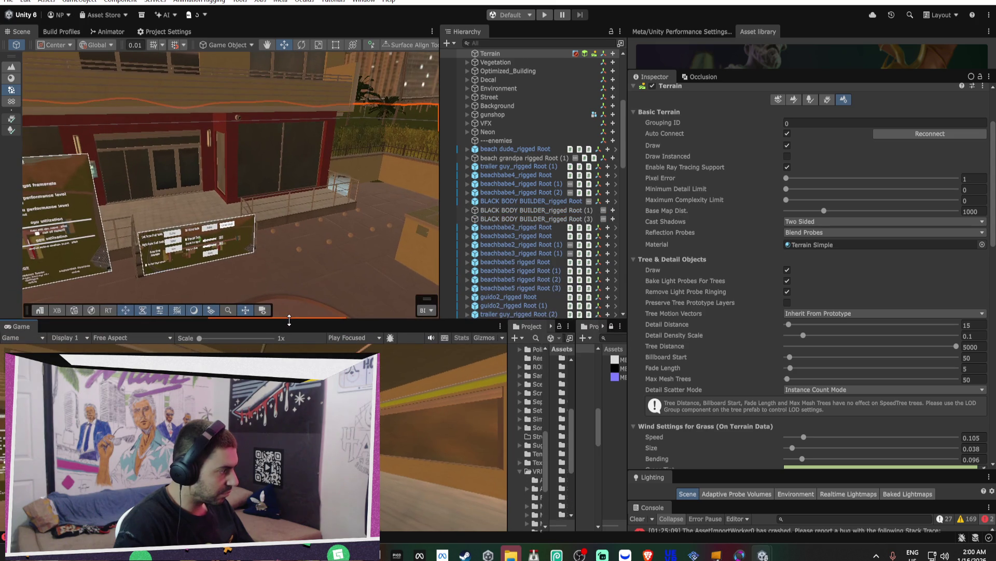
pyautogui.click(460, 338)
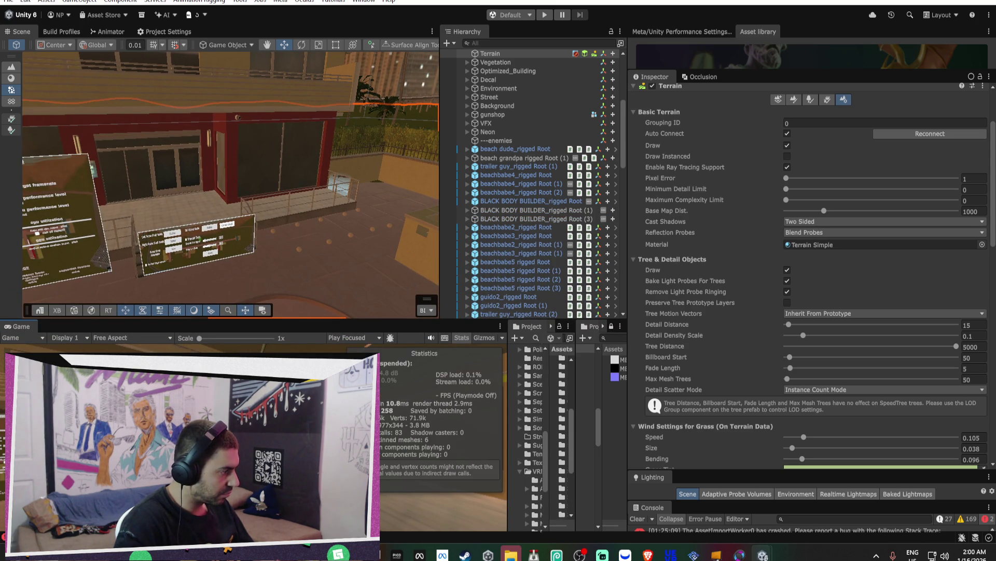
pyautogui.doubleClick(22, 327)
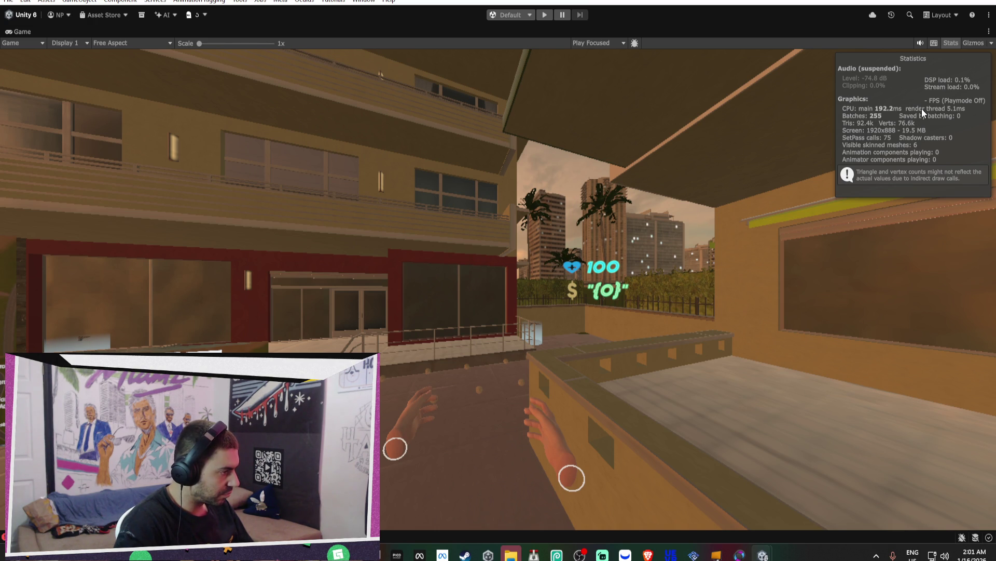
pyautogui.doubleClick(7, 32)
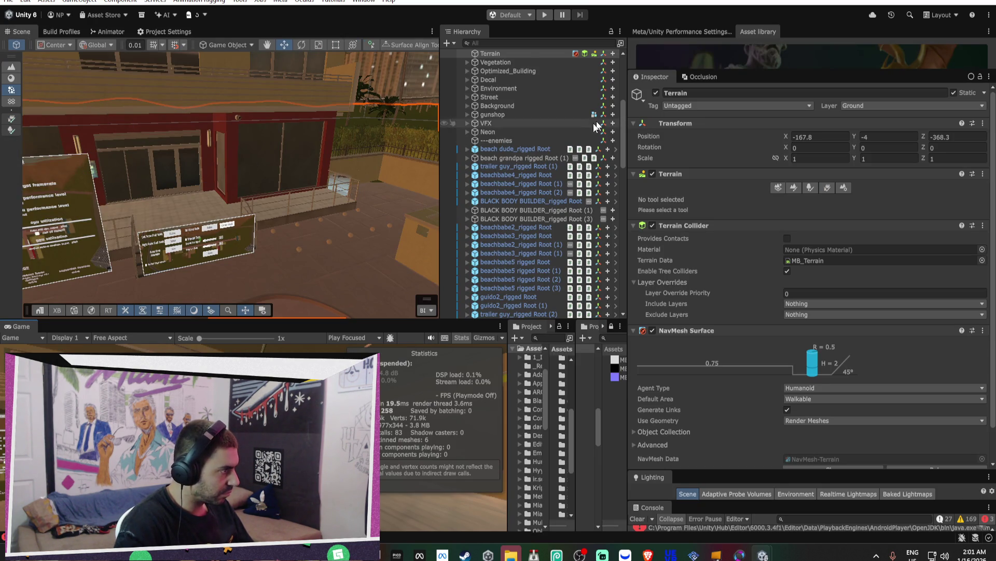
# - Select DEX_OPENXR_RIG, frame it, and rotate it to Y -249.957
pyautogui.scroll(7, 569, 136)
pyautogui.click(474, 131)
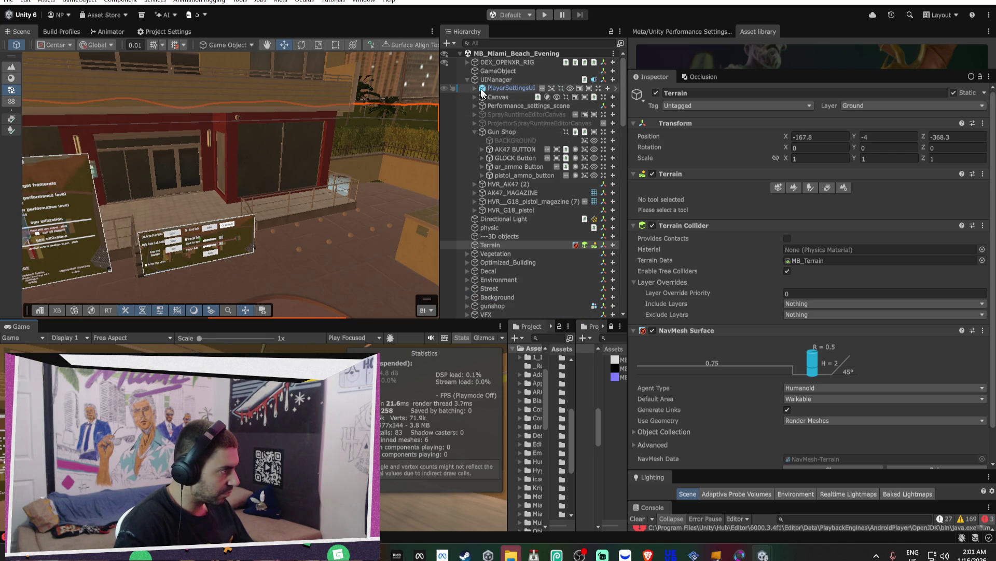
pyautogui.click(467, 80)
pyautogui.click(498, 62)
pyautogui.press('f')
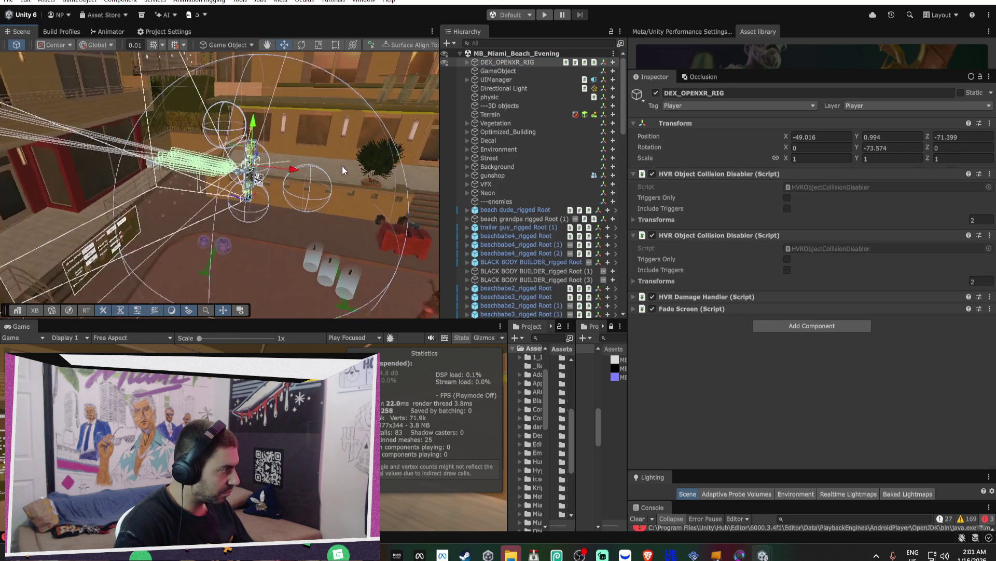
pyautogui.press('e')
pyautogui.moveTo(303, 171)
pyautogui.mouseDown()
pyautogui.moveTo(424, 204)
pyautogui.moveTo(559, 210)
pyautogui.mouseUp()
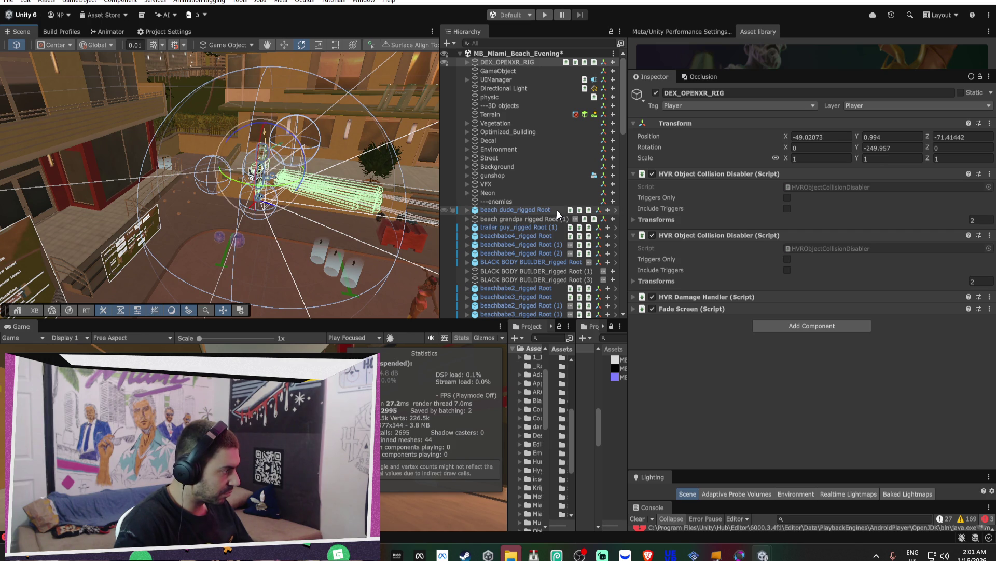
pyautogui.moveTo(382, 212)
pyautogui.mouseDown()
pyautogui.moveTo(409, 193)
pyautogui.moveTo(285, 210)
pyautogui.mouseUp()
# - Select a range of garbage bags in the Hierarchy and frame them in view
pyautogui.click(263, 195)
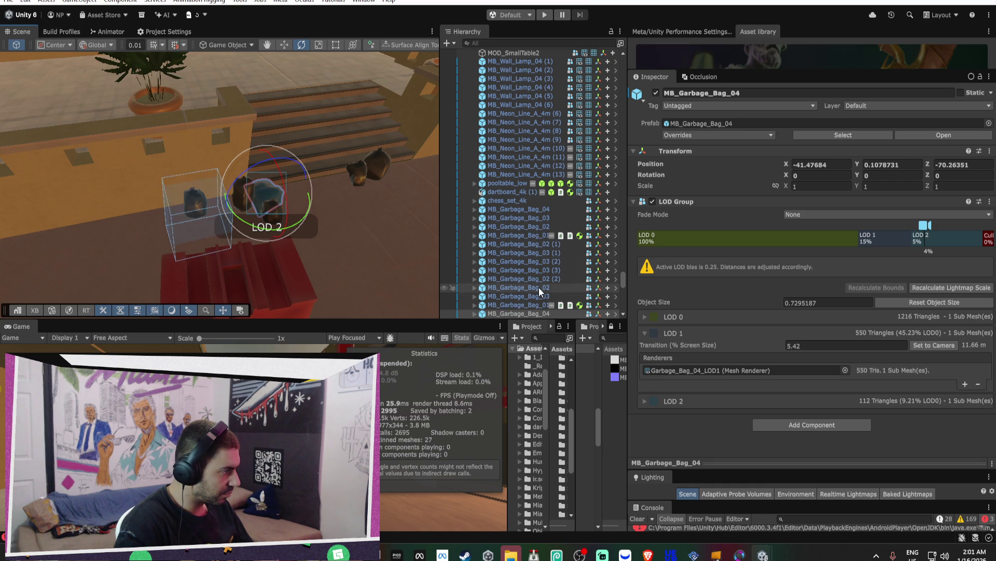
pyautogui.click(520, 211)
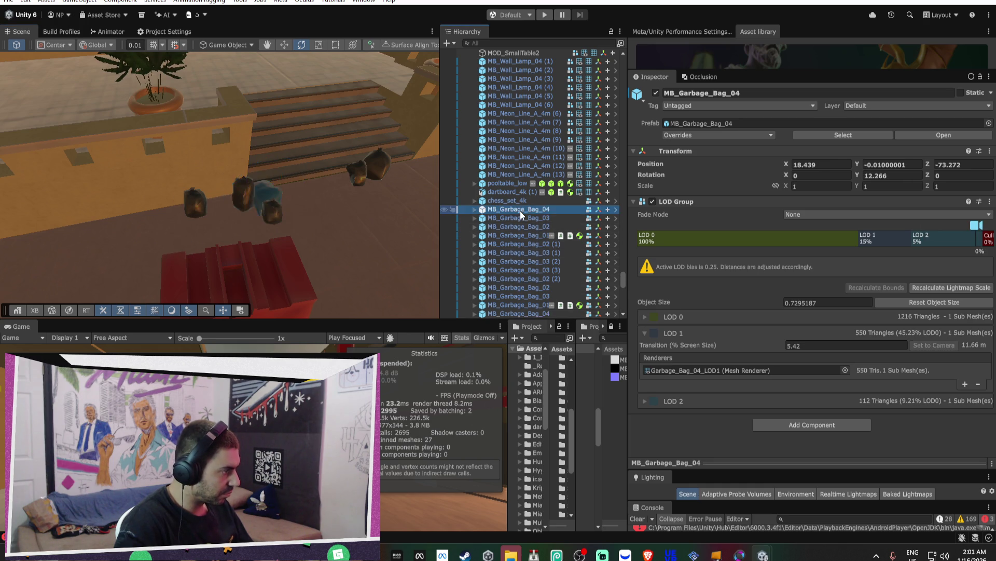
pyautogui.scroll(-3, 535, 234)
pyautogui.keyDown('shift'); pyautogui.click(539, 234); pyautogui.keyUp('shift')
pyautogui.press('f')
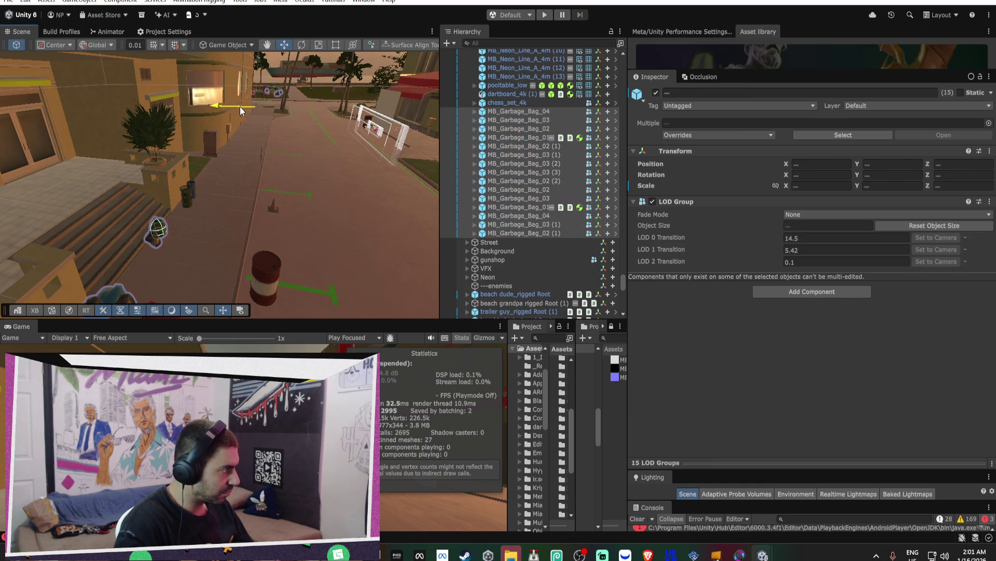
pyautogui.click(520, 114)
pyautogui.keyDown('shift'); pyautogui.click(521, 155); pyautogui.keyUp('shift')
pyautogui.press('f')
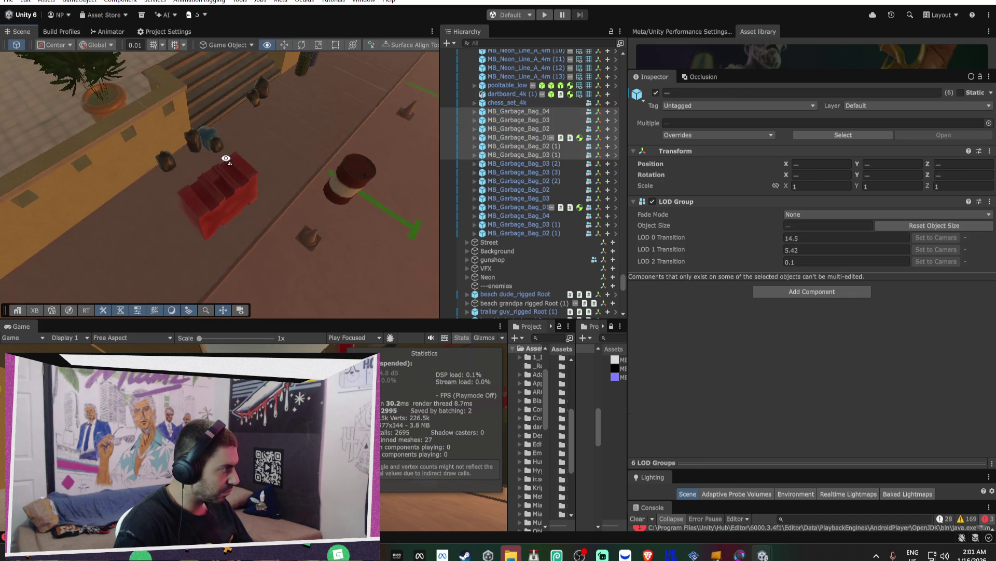
# - Drag six garbage bags, Bag_02 onward, from the stairs onto the street
pyautogui.click(182, 159)
pyautogui.keyDown('shift'); pyautogui.click(216, 150); pyautogui.keyUp('shift')
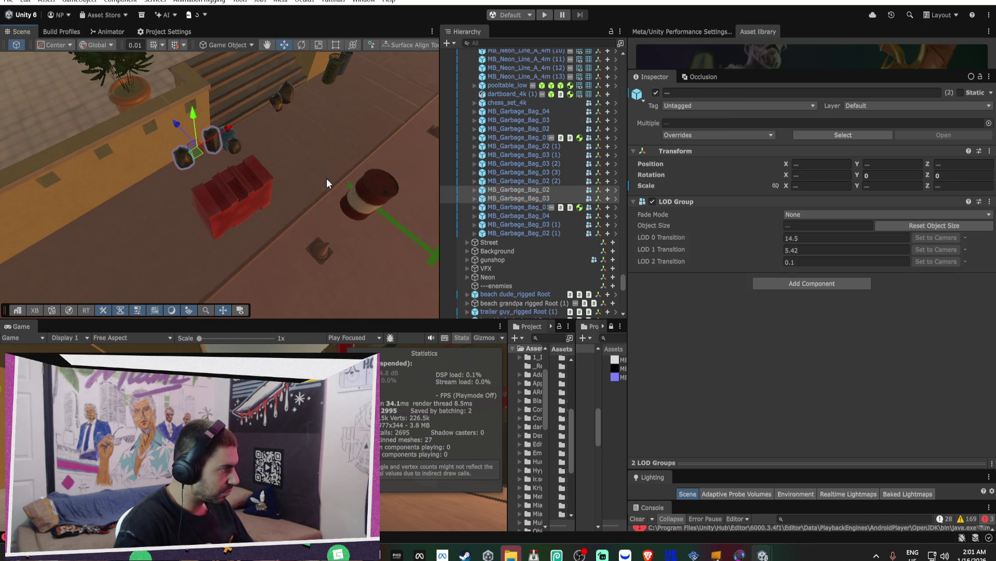
pyautogui.keyDown('shift'); pyautogui.click(532, 232); pyautogui.keyUp('shift')
pyautogui.press('f')
pyautogui.moveTo(191, 167)
pyautogui.mouseDown()
pyautogui.moveTo(290, 225)
pyautogui.moveTo(301, 195)
pyautogui.moveTo(327, 192)
pyautogui.moveTo(344, 133)
pyautogui.moveTo(338, 93)
pyautogui.moveTo(298, 90)
pyautogui.mouseUp()
# - Mark MB_Garbage_Bag_01 as Static after undoing its accidental deletion
pyautogui.click(306, 110)
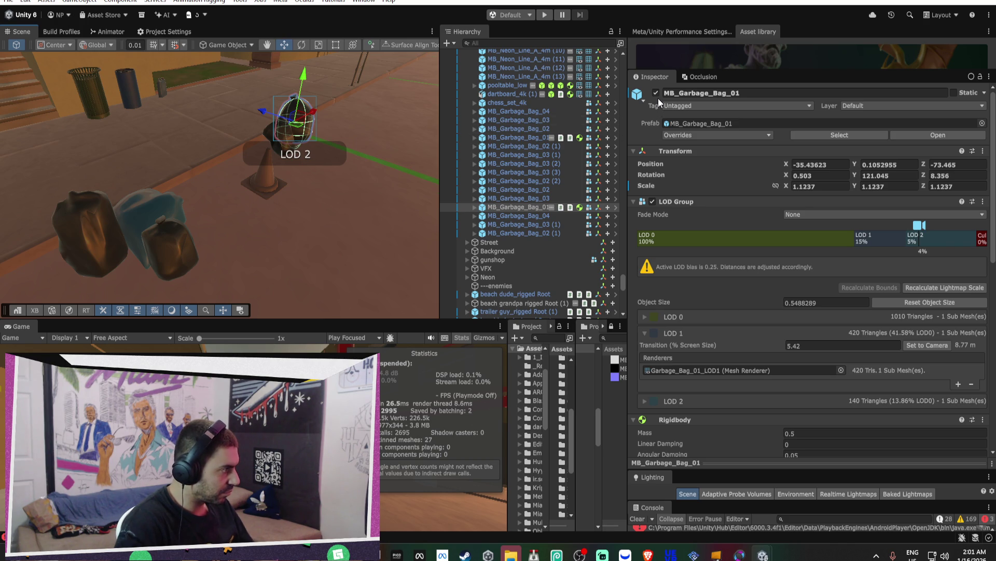
pyautogui.press('Delete')
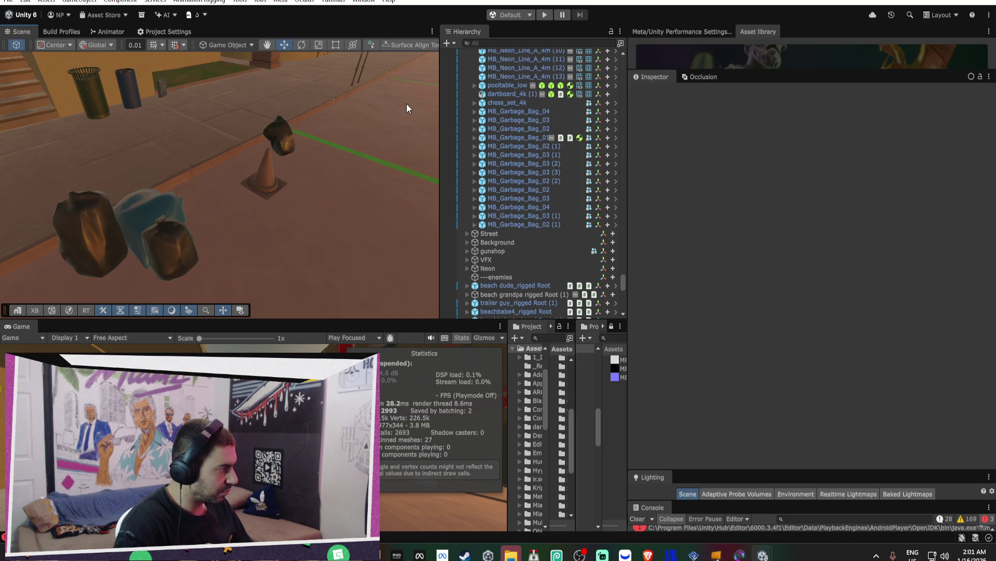
pyautogui.hotkey('ctrl', 'z')
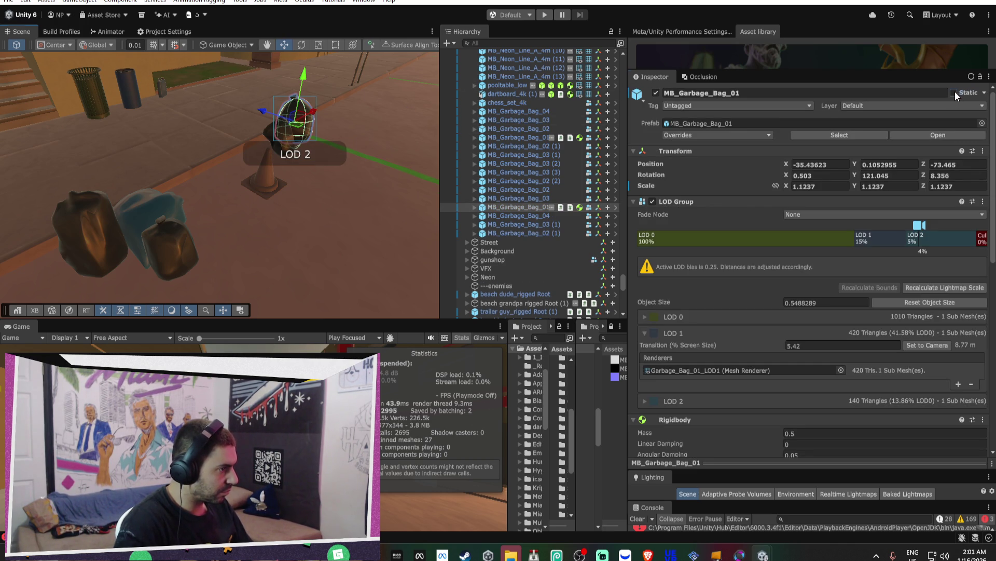
pyautogui.click(954, 93)
pyautogui.click(434, 283)
# - Move the DEX_OPENXR_RIG player rig to -46.14, 0.994, -79.29
pyautogui.moveTo(349, 186)
pyautogui.mouseDown()
pyautogui.moveTo(256, 172)
pyautogui.moveTo(455, 151)
pyautogui.moveTo(439, 142)
pyautogui.moveTo(263, 261)
pyautogui.mouseUp()
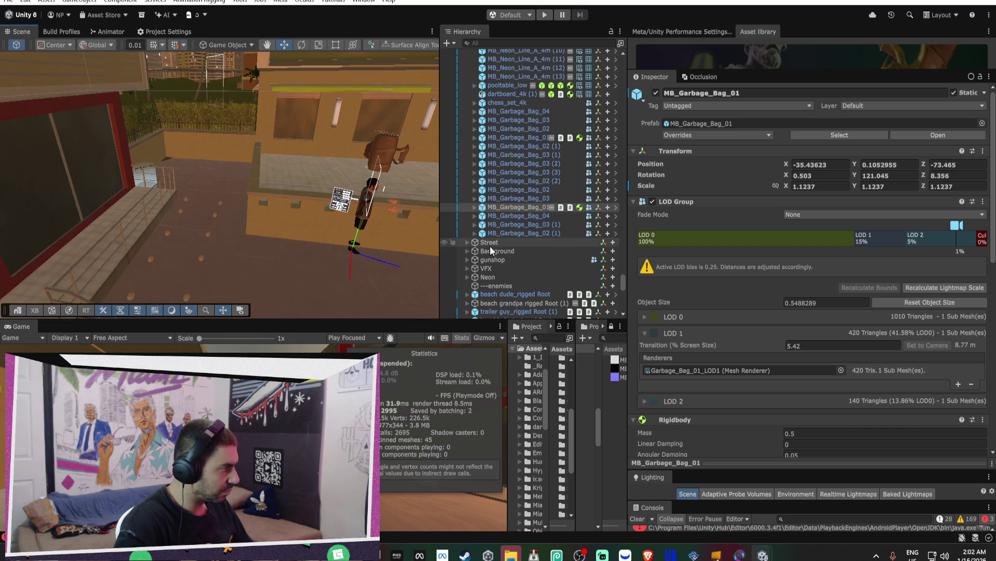
pyautogui.scroll(10, 519, 226)
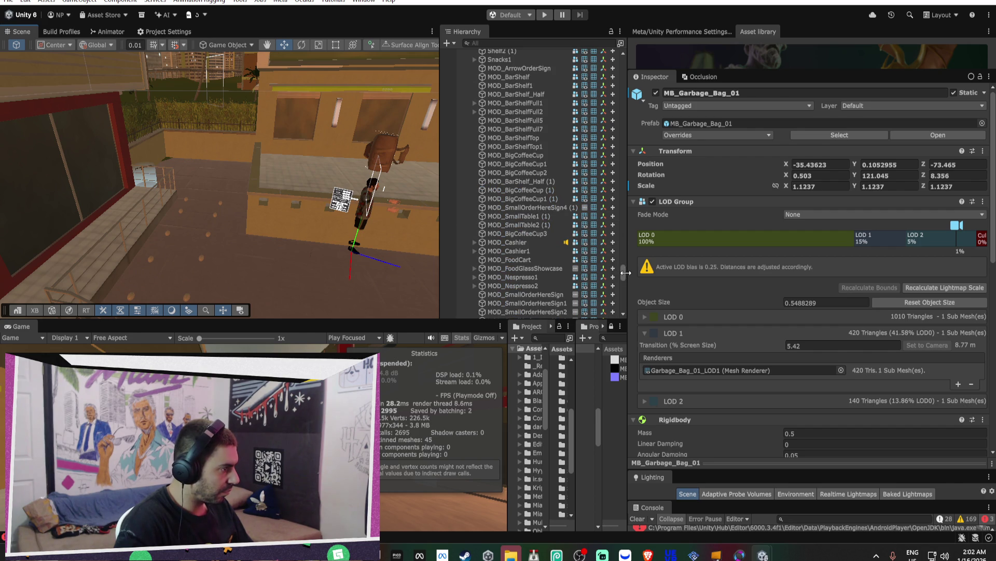
pyautogui.moveTo(623, 273); pyautogui.dragTo(611, 21)
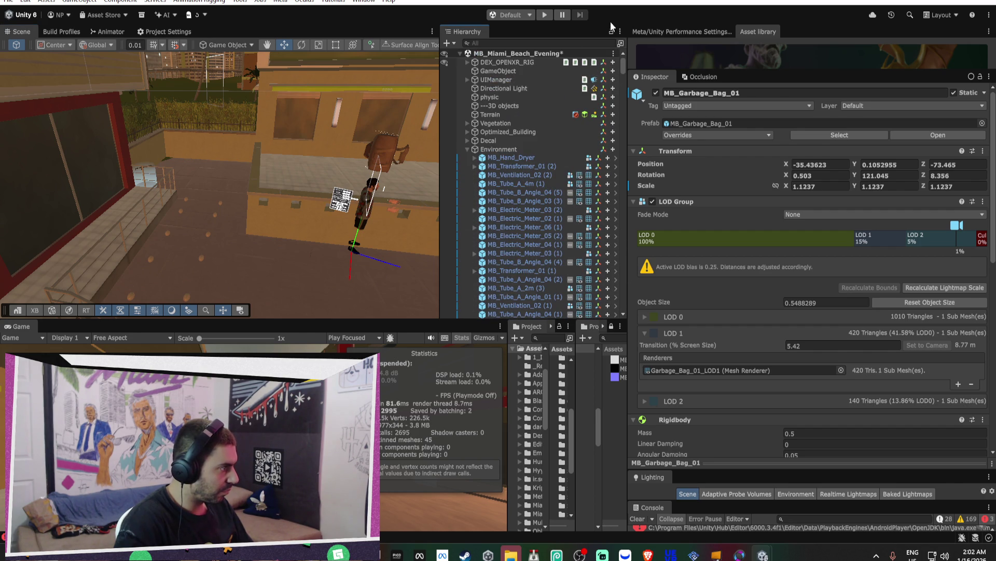
pyautogui.click(468, 149)
pyautogui.doubleClick(506, 62)
pyautogui.moveTo(261, 161)
pyautogui.keyDown('alt'); pyautogui.mouseDown()
pyautogui.moveTo(270, 166)
pyautogui.moveTo(223, 103)
pyautogui.moveTo(208, 151)
pyautogui.moveTo(244, 211)
pyautogui.moveTo(420, 301)
pyautogui.moveTo(395, 291)
pyautogui.moveTo(344, 311)
pyautogui.moveTo(335, 273)
pyautogui.mouseUp(); pyautogui.keyUp('alt')
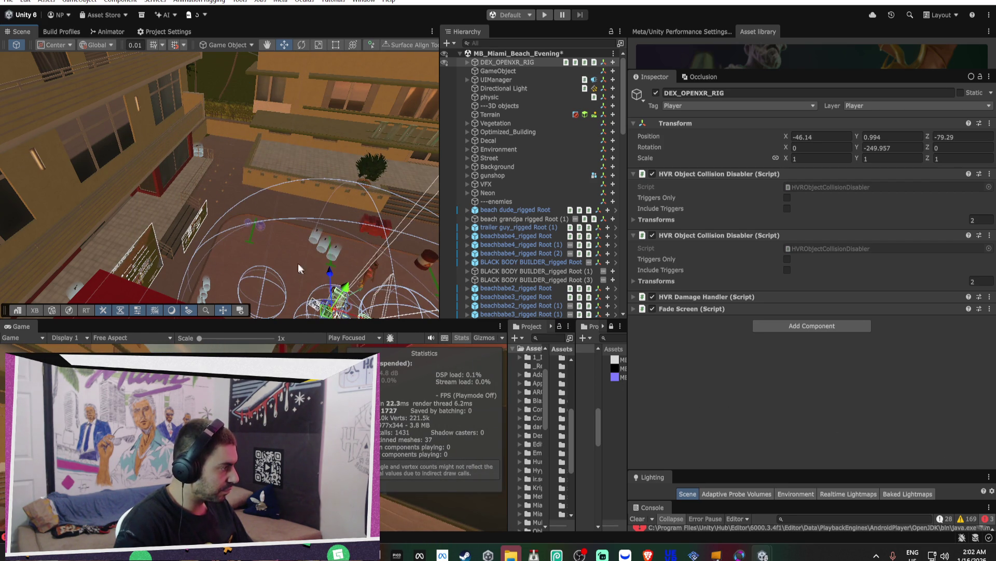
# - Expand the rig through PlayerController, CameraRig, FloorOffset and CameraScale, then select its Camera
pyautogui.click(466, 62)
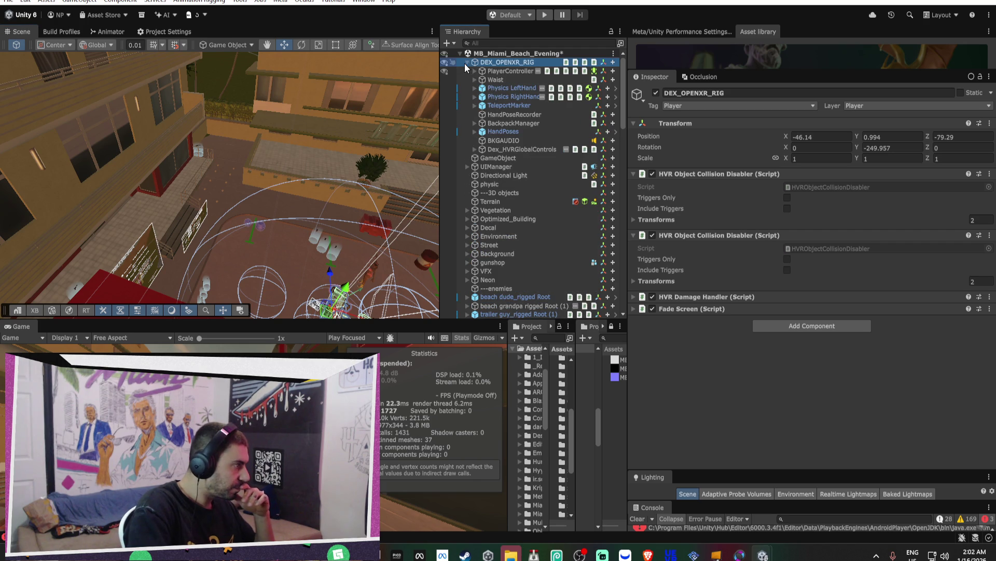
pyautogui.click(474, 71)
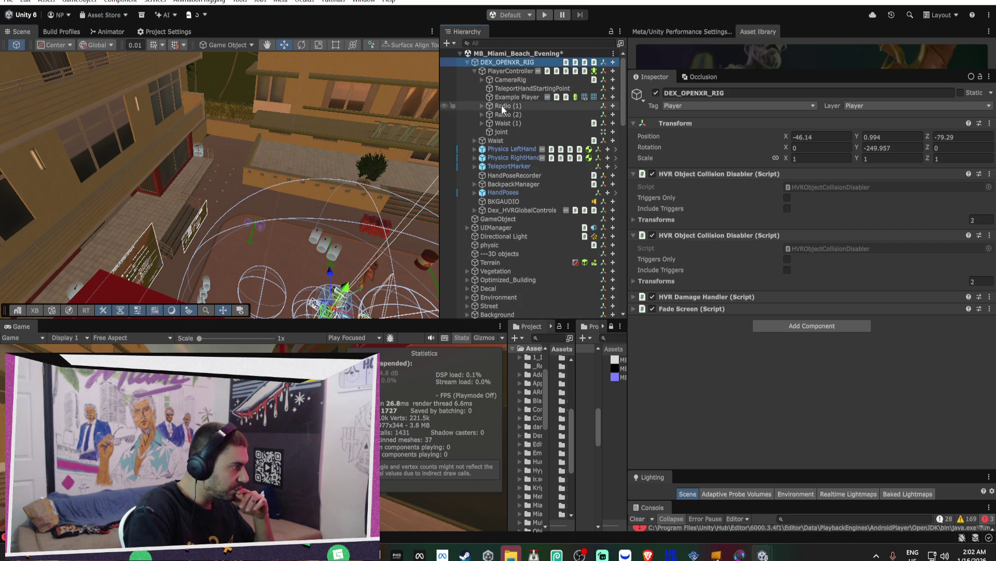
pyautogui.click(481, 80)
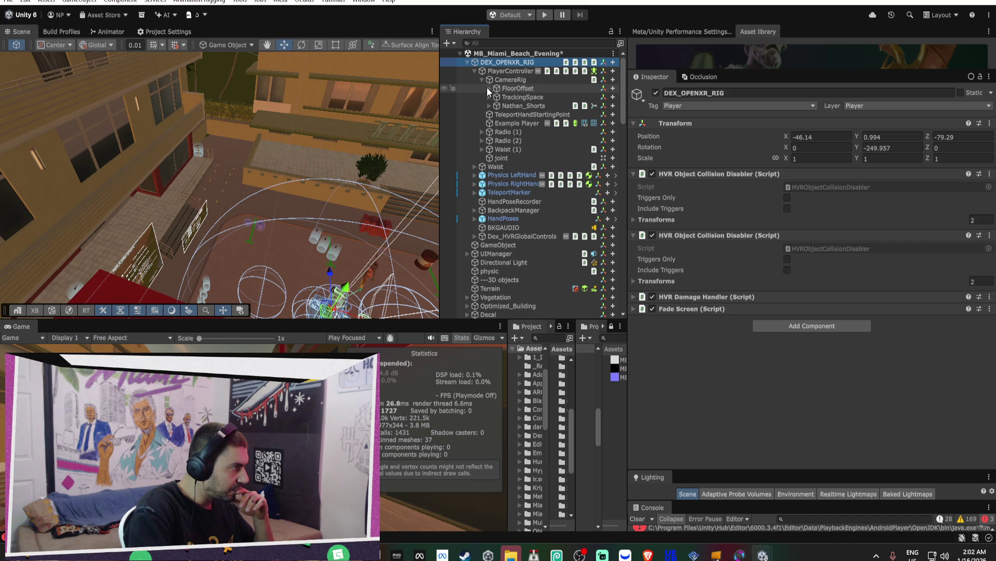
pyautogui.click(489, 88)
pyautogui.click(497, 97)
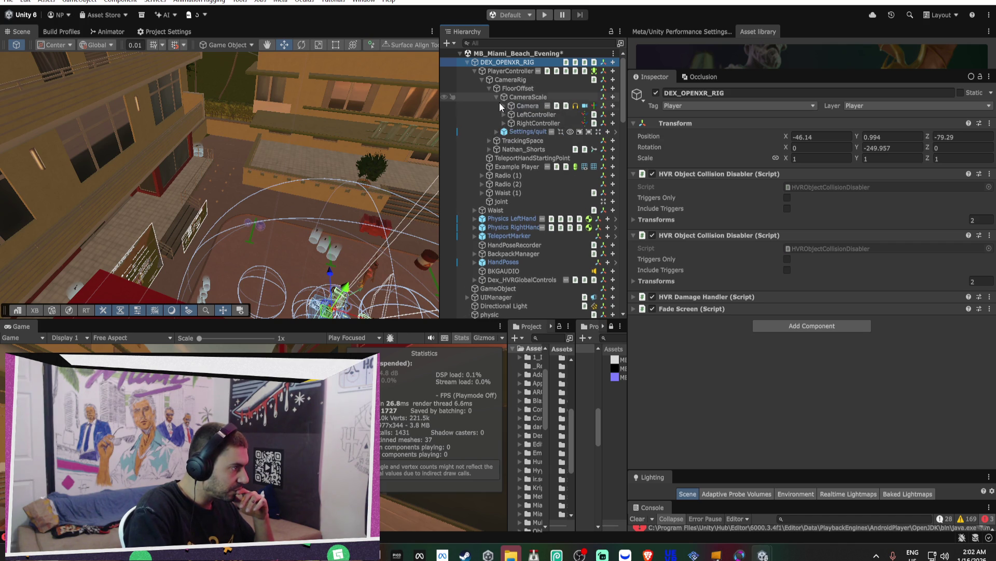
pyautogui.click(503, 105)
pyautogui.click(568, 107)
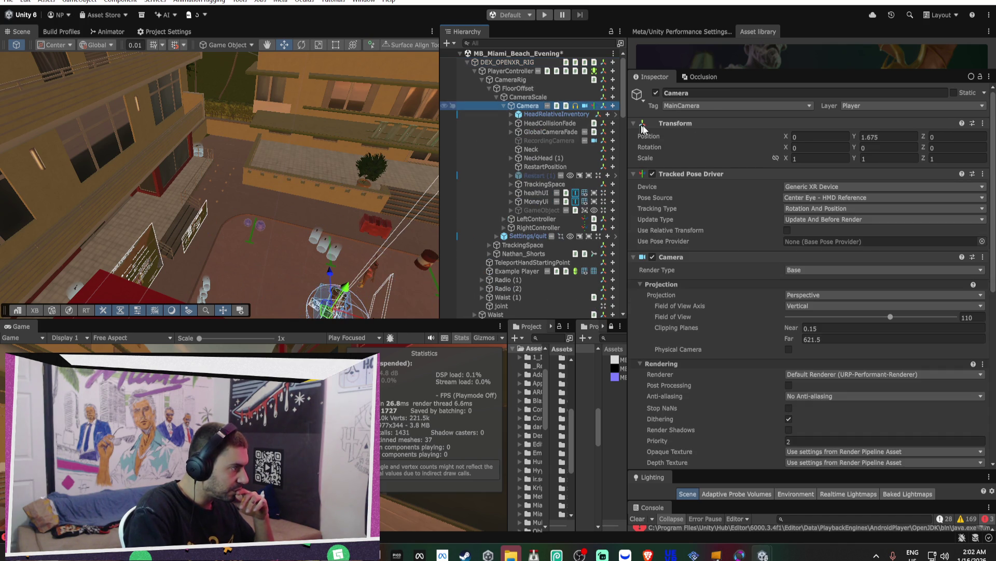
# - Scrub the camera's Far clipping plane down to around 67
pyautogui.moveTo(790, 339); pyautogui.dragTo(450, 355)
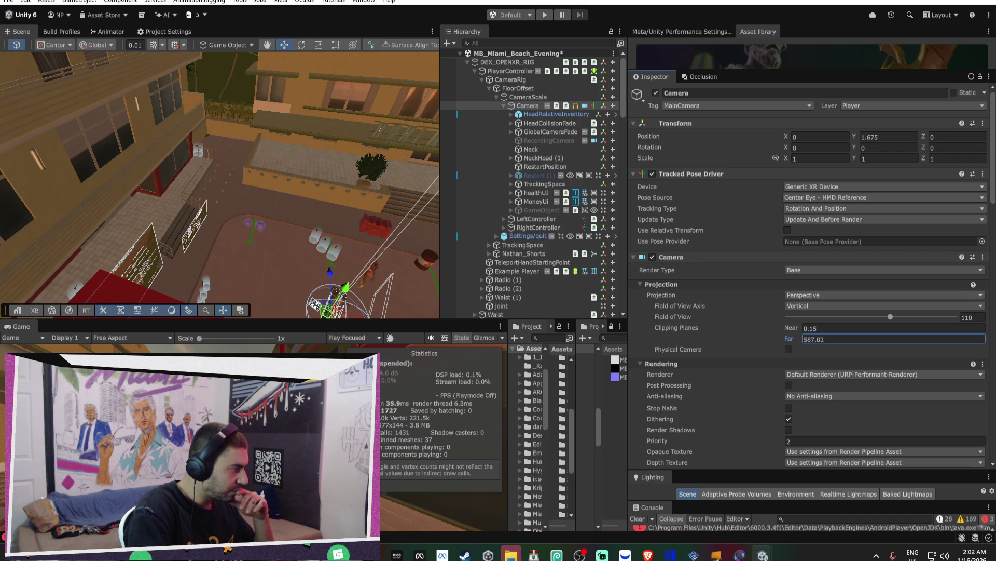
pyautogui.moveTo(988, 390); pyautogui.dragTo(944, 392)
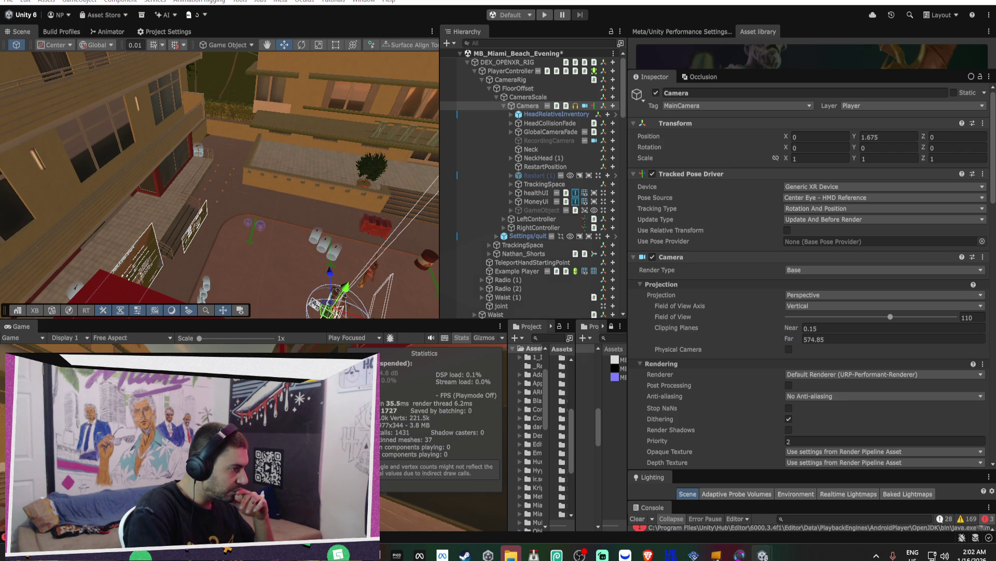
pyautogui.moveTo(789, 341)
pyautogui.mouseDown()
pyautogui.moveTo(443, 362)
pyautogui.moveTo(454, 362)
pyautogui.mouseUp()
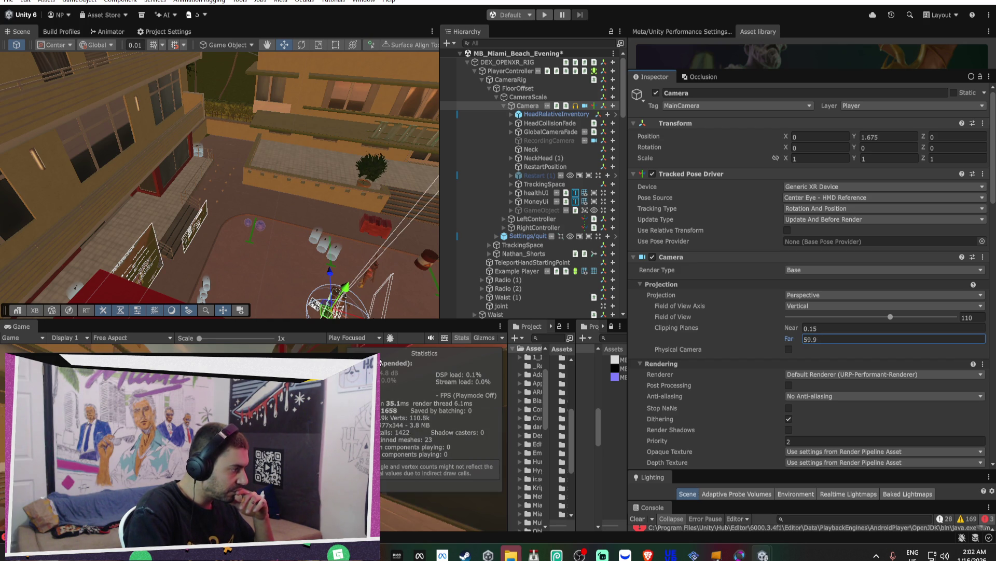
pyautogui.moveTo(386, 359); pyautogui.dragTo(383, 360)
# - Change the camera's Field of View from 90 to 110
pyautogui.click(969, 318)
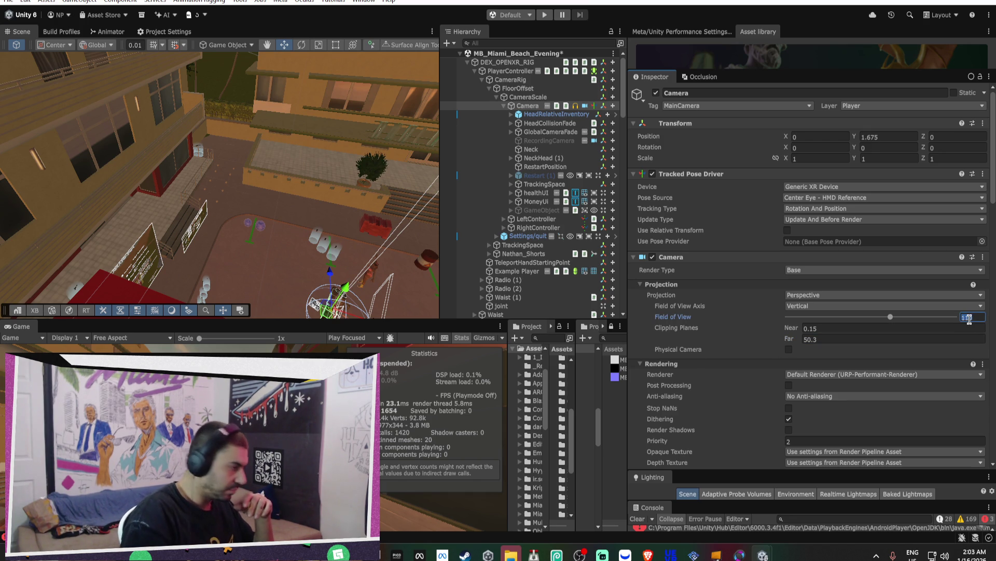
pyautogui.write('90')
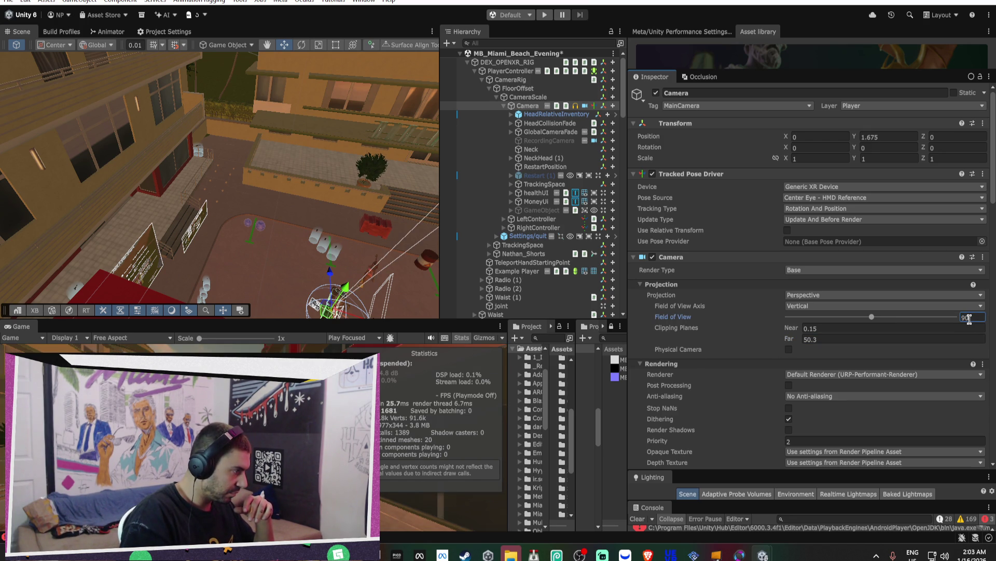
pyautogui.press('BackSpace')
pyautogui.press('BackSpace')
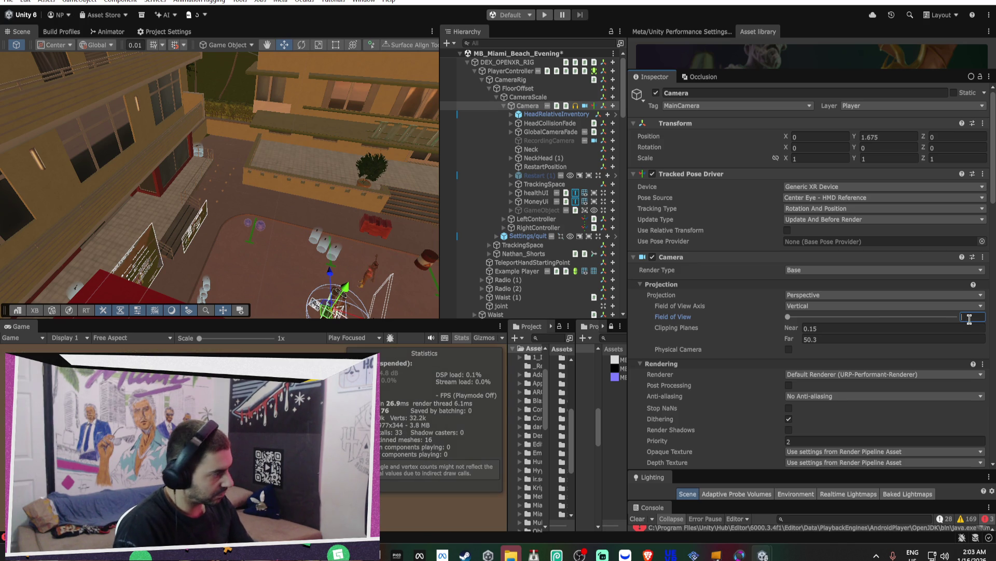
pyautogui.write('110')
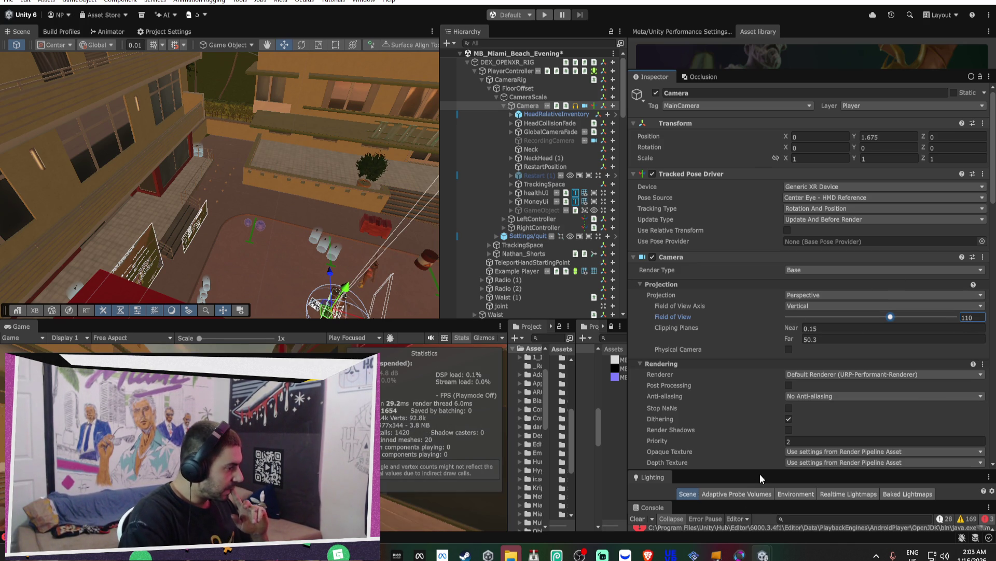
pyautogui.moveTo(756, 472)
pyautogui.mouseDown()
pyautogui.moveTo(758, 342)
pyautogui.moveTo(790, 269)
pyautogui.moveTo(794, 136)
pyautogui.mouseUp()
# - Turn on Fog under Lighting > Environment > Other Settings with a tan colour
pyautogui.click(796, 364)
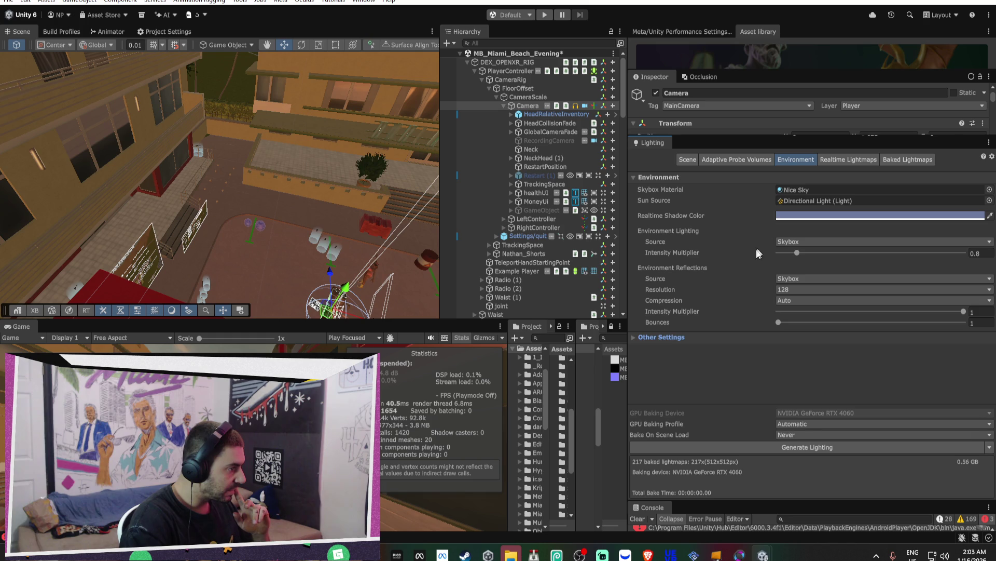
pyautogui.click(633, 337)
pyautogui.scroll(-1, 794, 321)
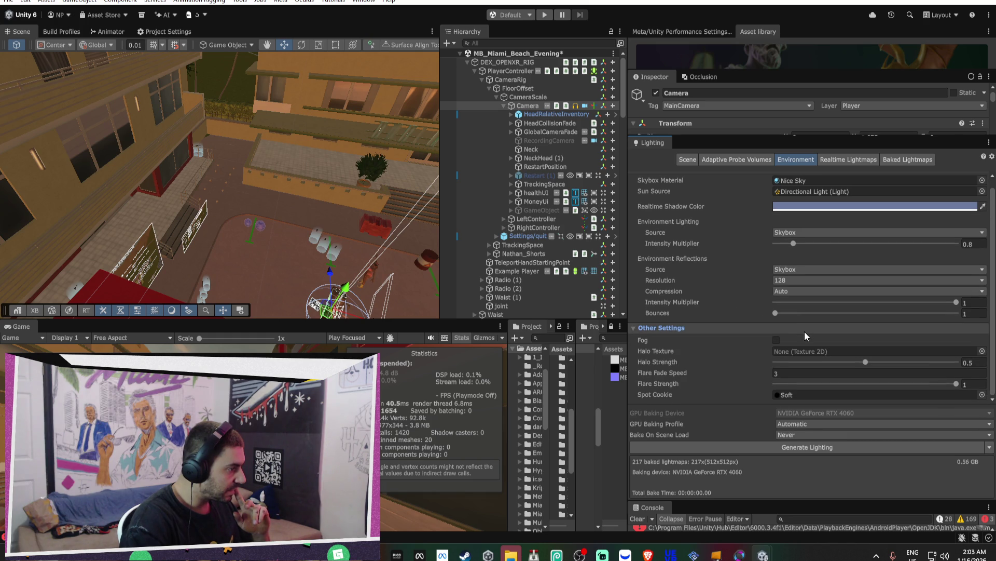
pyautogui.click(780, 341)
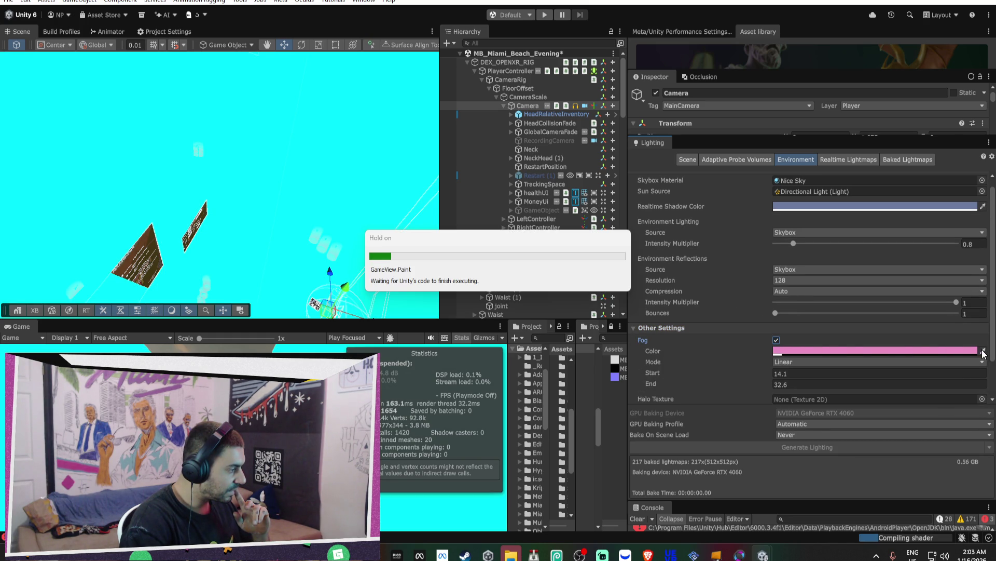
pyautogui.click(332, 83)
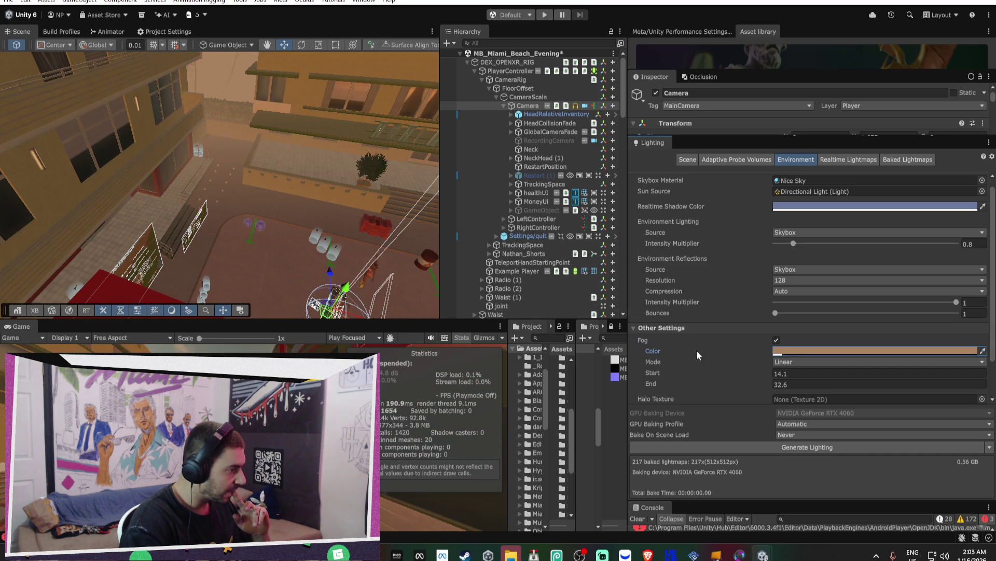
# - Set fog Start to 10.3 and End to 59.5, then preview in the maximized Game view
pyautogui.moveTo(653, 375)
pyautogui.mouseDown()
pyautogui.moveTo(674, 382)
pyautogui.moveTo(613, 403)
pyautogui.moveTo(860, 419)
pyautogui.moveTo(848, 422)
pyautogui.mouseUp()
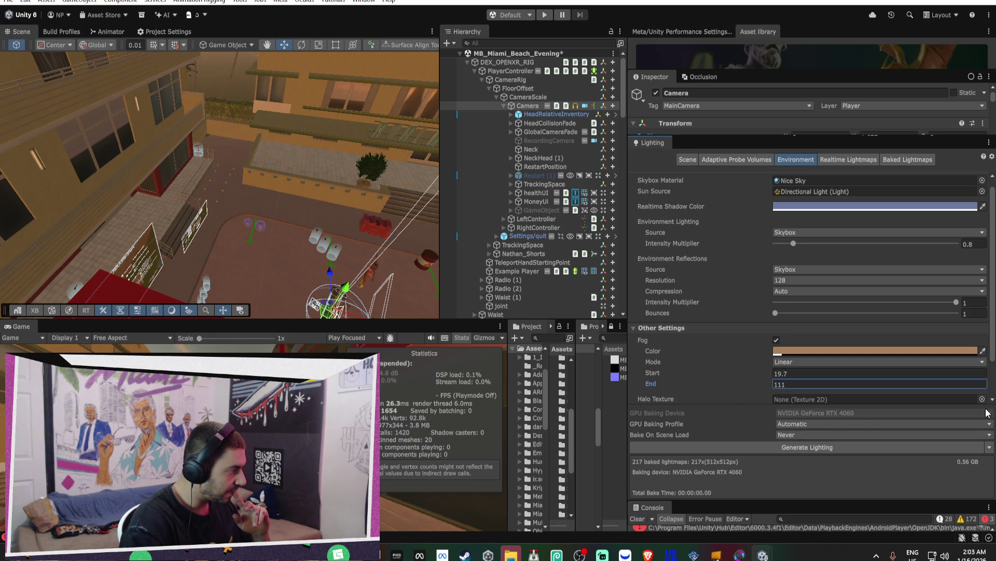
pyautogui.click(653, 373)
pyautogui.write('5')
pyautogui.press('BackSpace')
pyautogui.write('15.5')
pyautogui.moveTo(636, 394)
pyautogui.mouseDown()
pyautogui.moveTo(624, 394)
pyautogui.moveTo(645, 384)
pyautogui.moveTo(383, 394)
pyautogui.mouseUp()
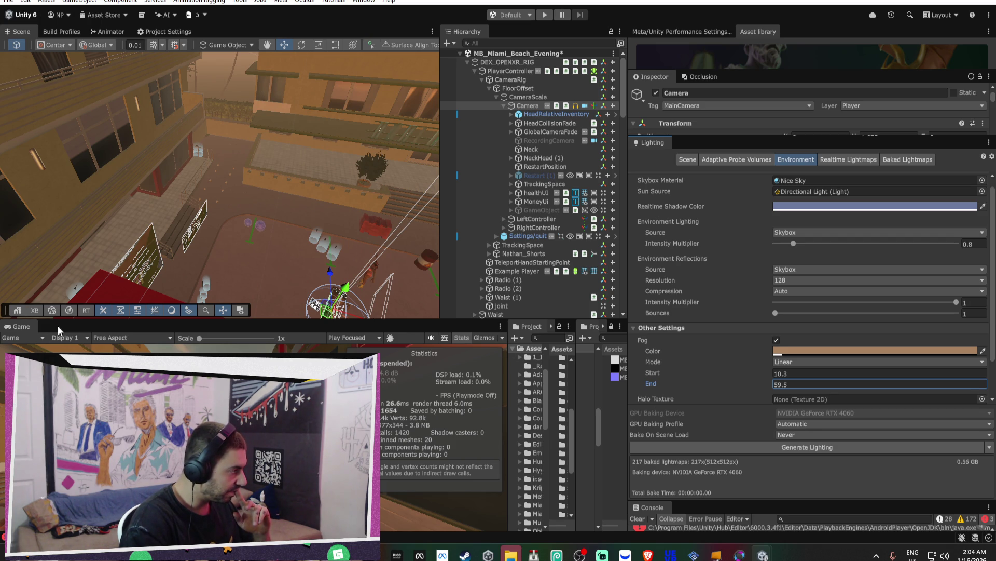
pyautogui.doubleClick(34, 328)
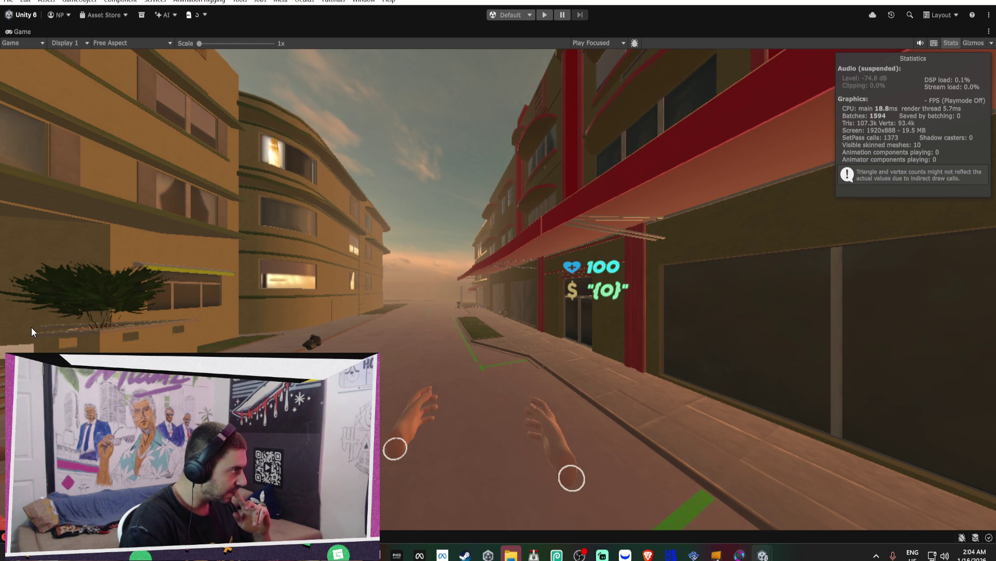
pyautogui.doubleClick(17, 32)
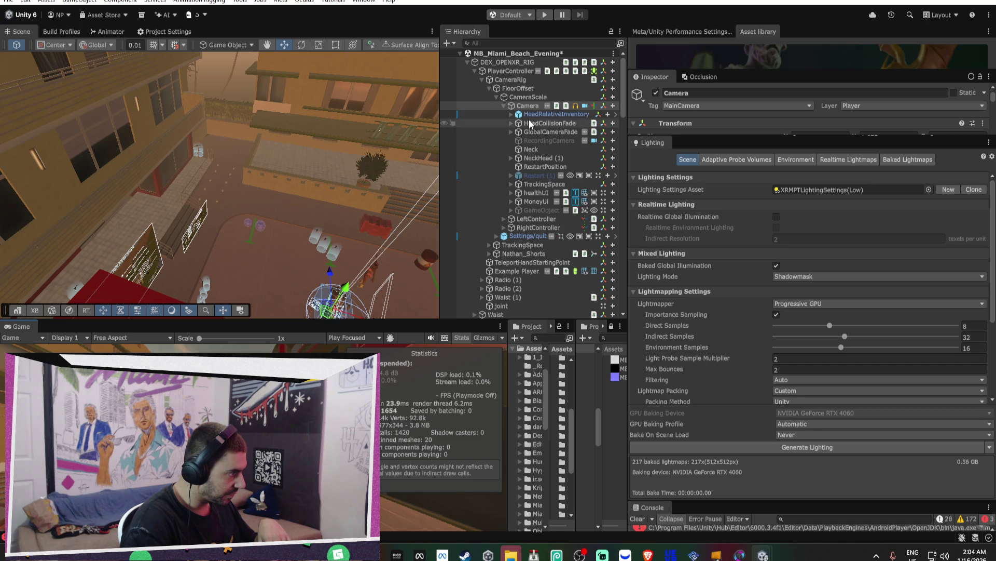
# - Raise the camera's Far clipping plane from 50.3 to 95.5
pyautogui.moveTo(682, 134); pyautogui.dragTo(733, 378)
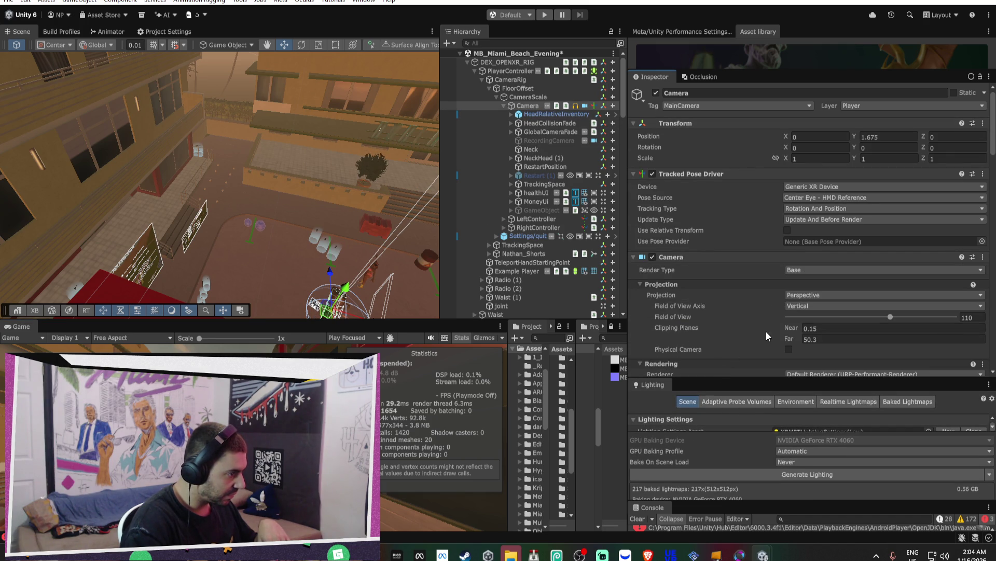
pyautogui.moveTo(794, 336); pyautogui.dragTo(859, 336)
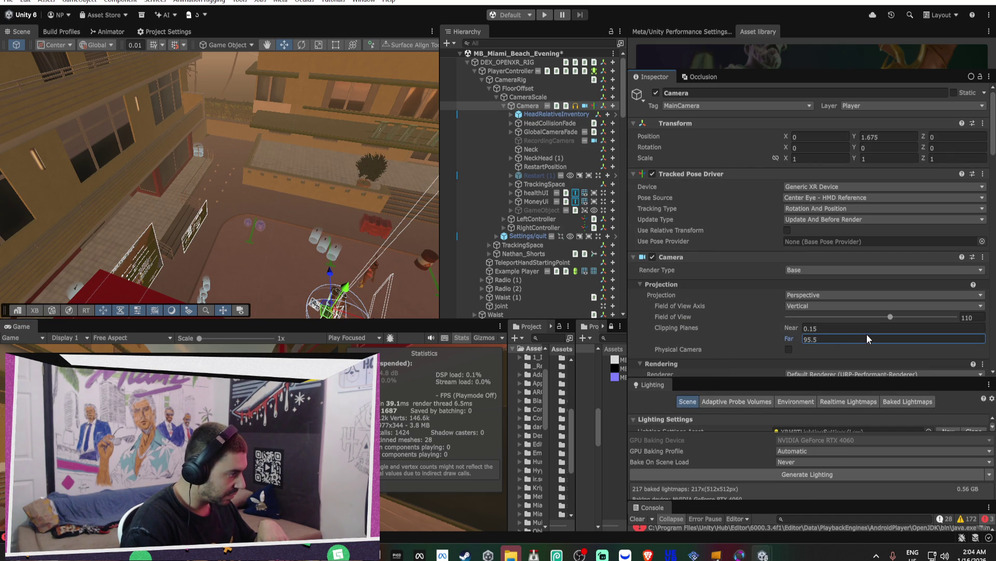
pyautogui.moveTo(364, 156)
pyautogui.mouseDown()
pyautogui.moveTo(376, 149)
pyautogui.moveTo(259, 171)
pyautogui.mouseUp()
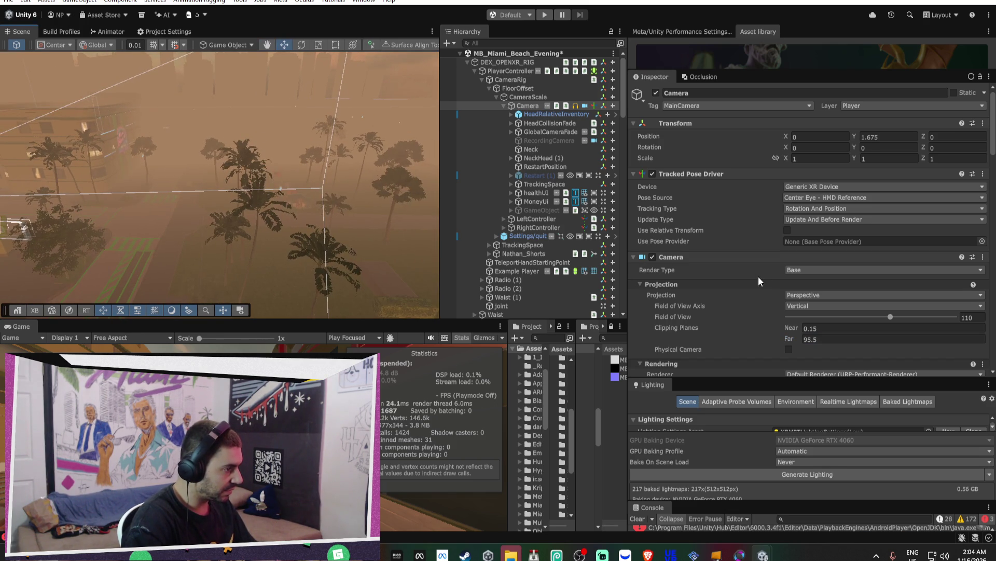
pyautogui.scroll(-10, 832, 327)
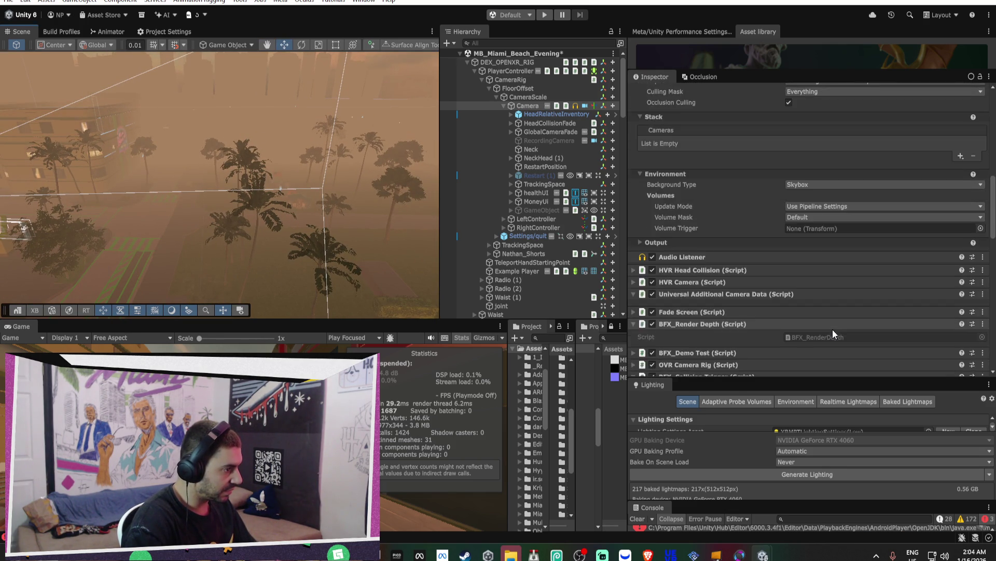
pyautogui.scroll(-1, 819, 323)
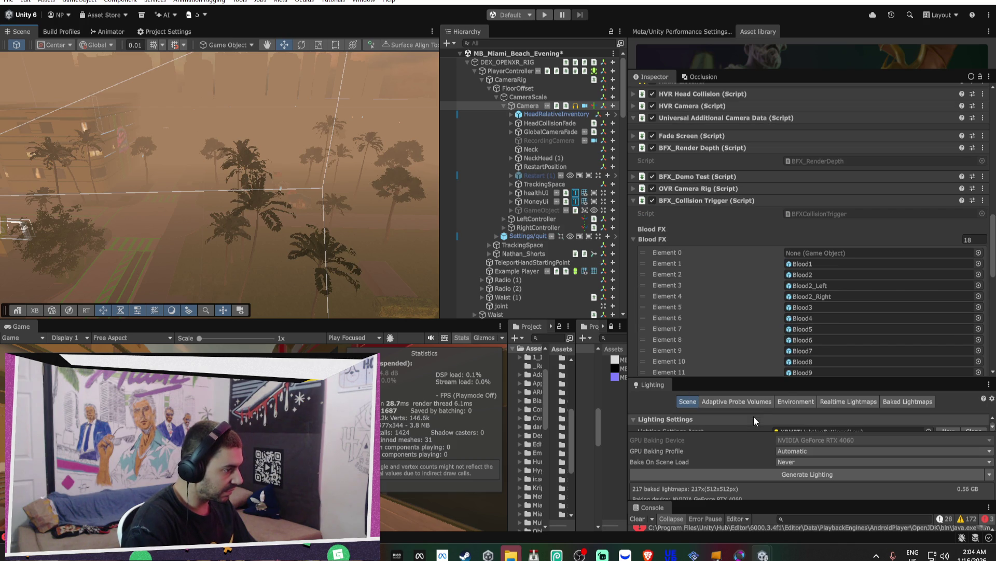
pyautogui.moveTo(758, 379); pyautogui.dragTo(769, 254)
pyautogui.click(794, 277)
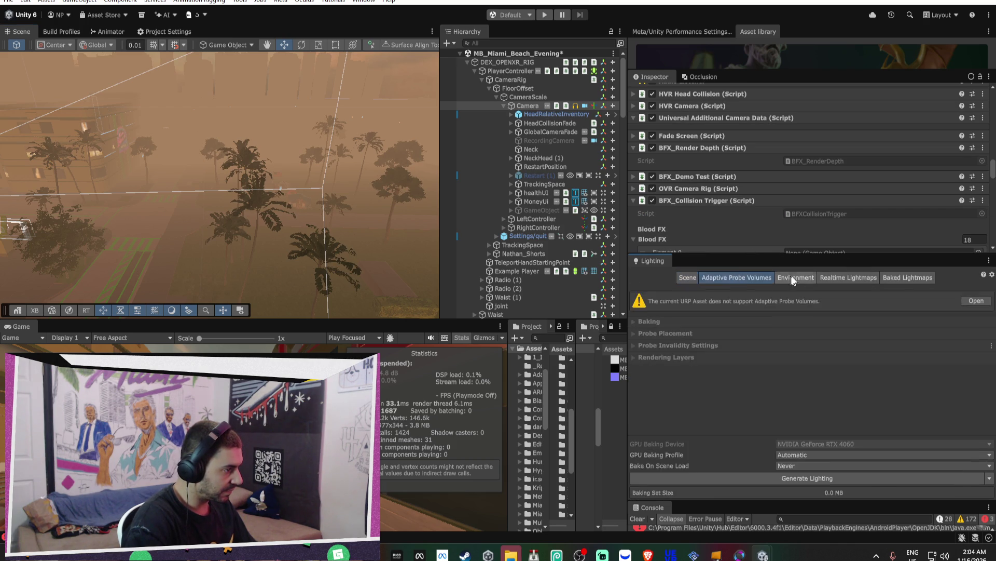
# - Shift the fog colour to teal at full opacity
pyautogui.scroll(-5, 842, 344)
pyautogui.click(795, 304)
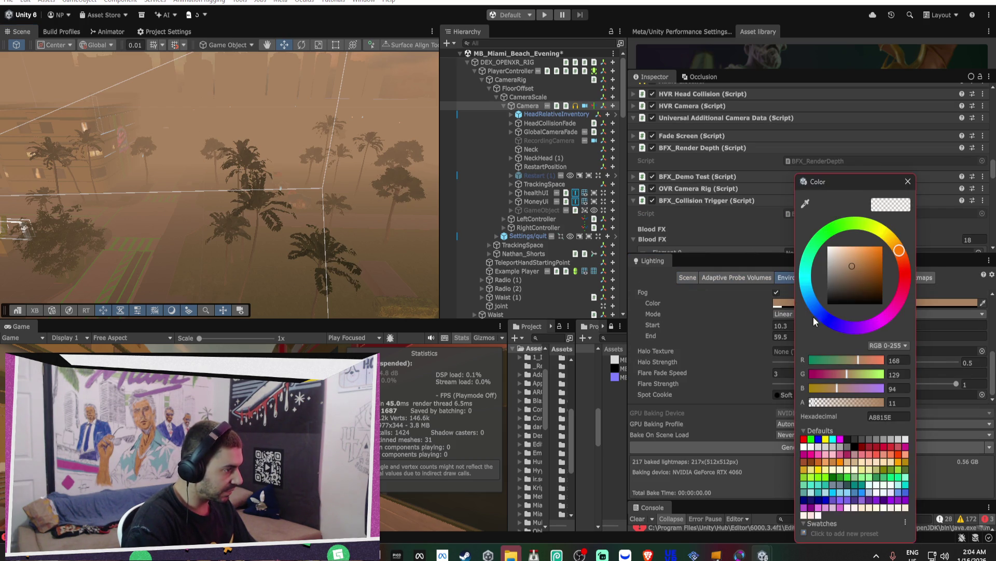
pyautogui.moveTo(858, 225); pyautogui.dragTo(803, 260)
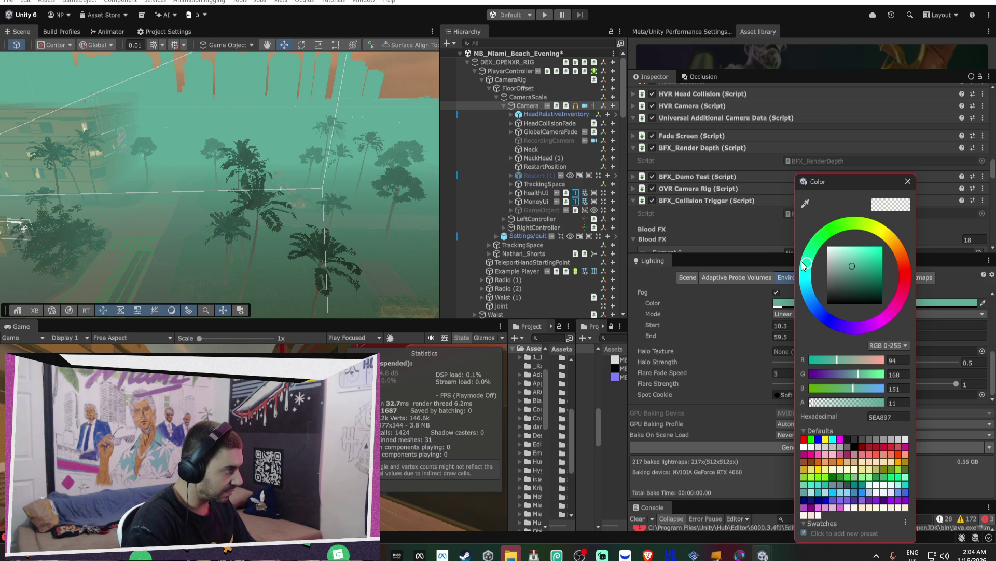
pyautogui.moveTo(852, 401)
pyautogui.mouseDown()
pyautogui.moveTo(830, 405)
pyautogui.moveTo(876, 403)
pyautogui.moveTo(799, 399)
pyautogui.moveTo(899, 407)
pyautogui.moveTo(777, 398)
pyautogui.moveTo(909, 403)
pyautogui.mouseUp()
pyautogui.click(908, 181)
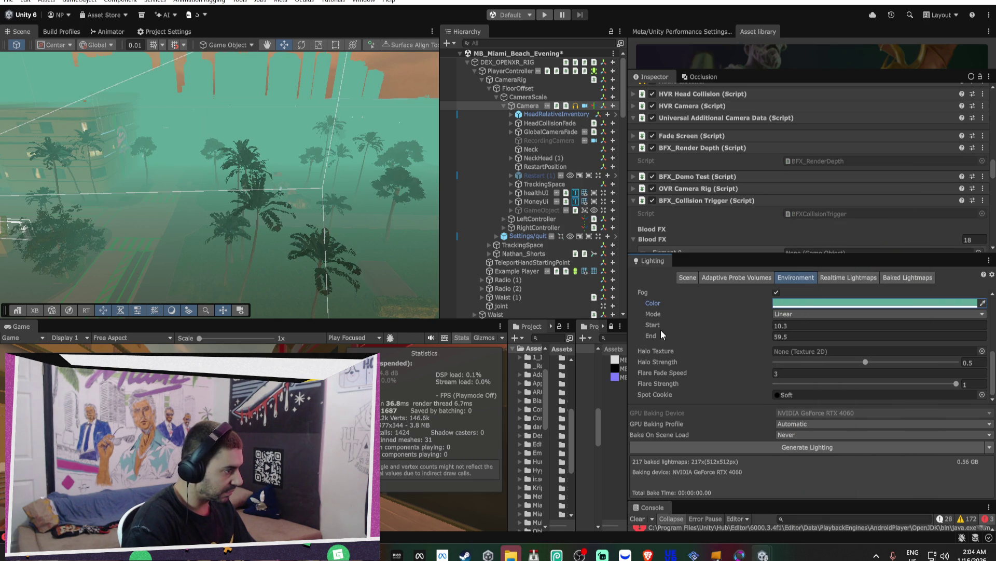
# - Toggle Fog off and back on, and scrub its Start to 9.5
pyautogui.moveTo(660, 325)
pyautogui.mouseDown()
pyautogui.moveTo(643, 328)
pyautogui.moveTo(685, 337)
pyautogui.mouseUp()
pyautogui.moveTo(688, 336); pyautogui.dragTo(730, 339)
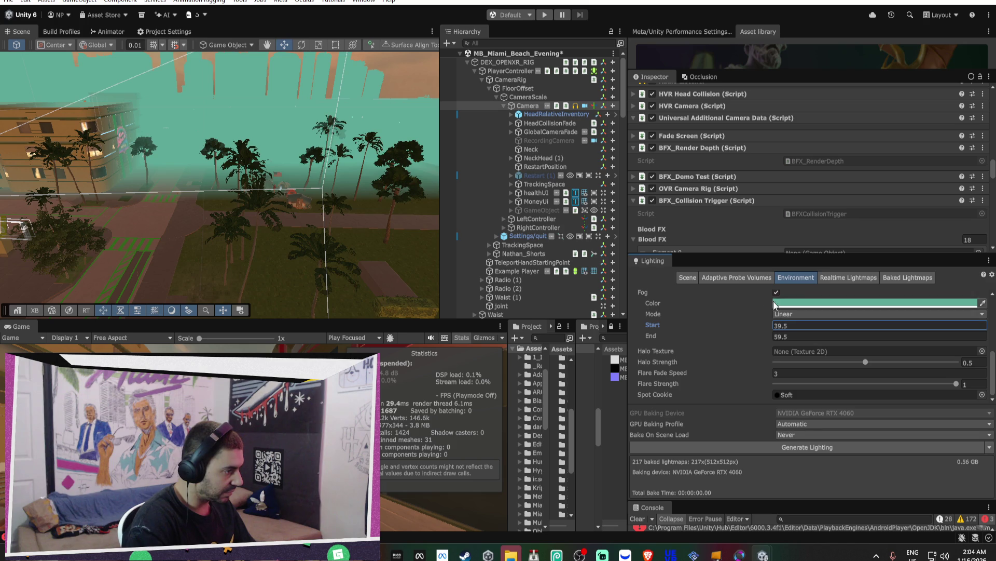
pyautogui.click(777, 292)
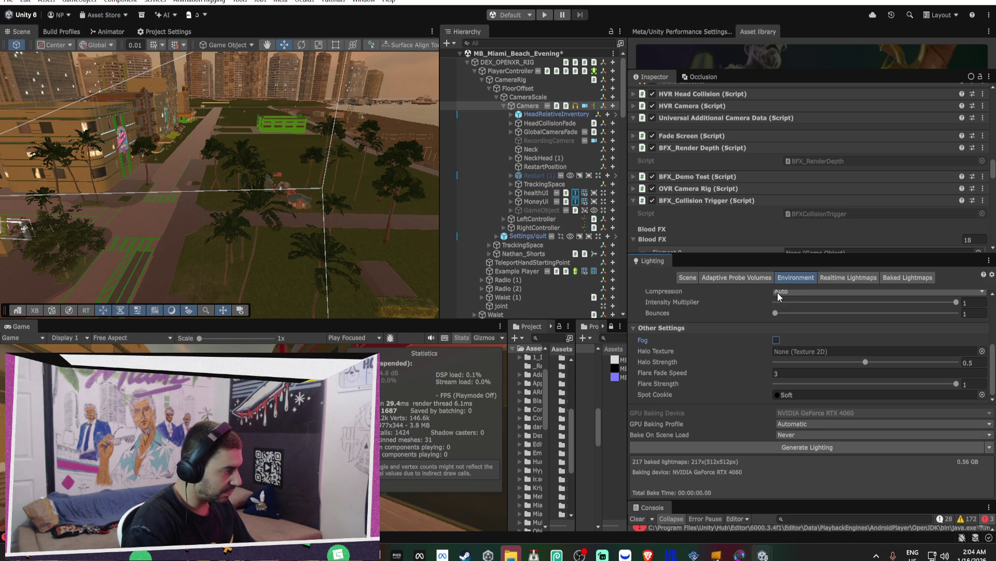
pyautogui.click(777, 291)
pyautogui.click(733, 323)
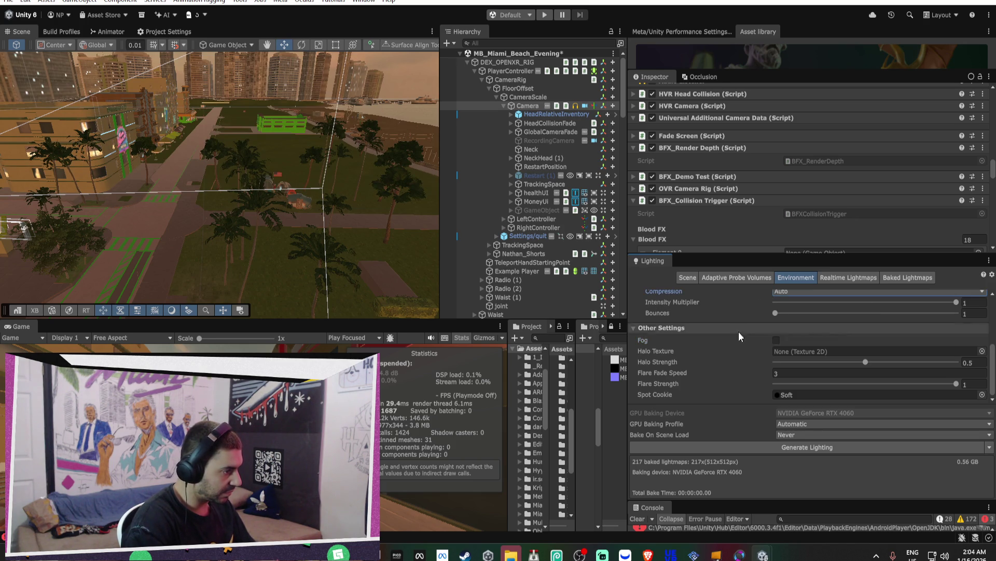
pyautogui.click(777, 340)
pyautogui.moveTo(725, 380); pyautogui.dragTo(794, 380)
pyautogui.moveTo(934, 373); pyautogui.dragTo(895, 372)
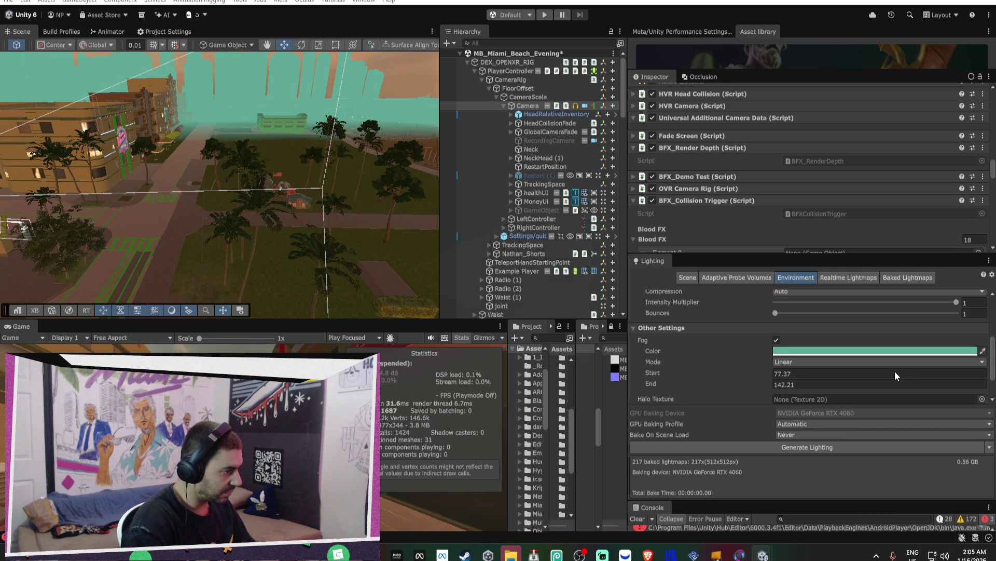
pyautogui.moveTo(727, 374); pyautogui.dragTo(466, 394)
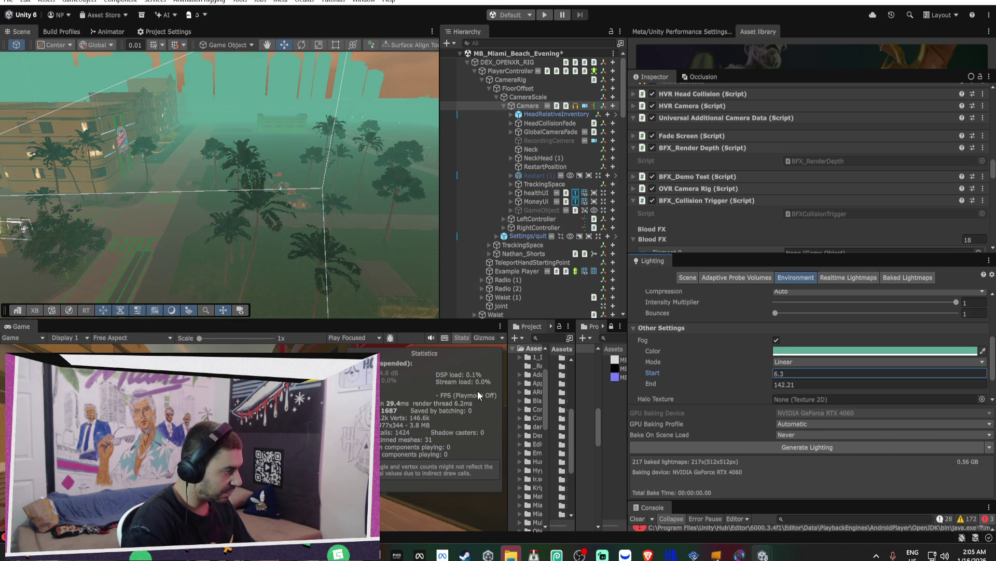
# - Extend the fog End to 733 and darken the colour toward teal 2F7464
pyautogui.moveTo(644, 381)
pyautogui.mouseDown()
pyautogui.moveTo(986, 389)
pyautogui.moveTo(651, 383)
pyautogui.moveTo(725, 387)
pyautogui.mouseUp()
pyautogui.moveTo(808, 394); pyautogui.dragTo(816, 391)
pyautogui.click(792, 351)
pyautogui.moveTo(846, 262)
pyautogui.mouseDown()
pyautogui.moveTo(807, 303)
pyautogui.moveTo(880, 276)
pyautogui.moveTo(881, 266)
pyautogui.moveTo(857, 277)
pyautogui.mouseUp()
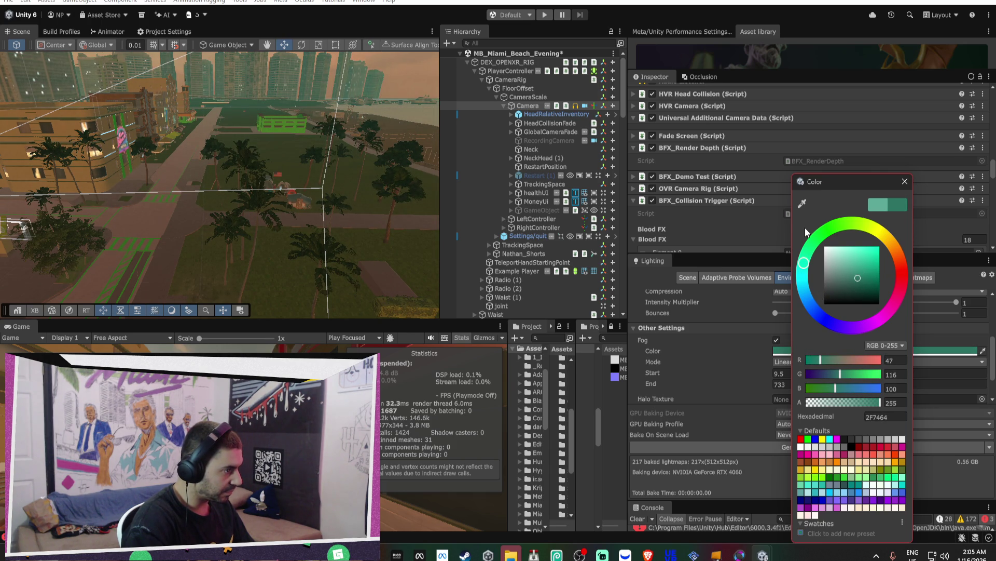
# - Sample a warm tan fog colour from the scene and nudge it slightly redder
pyautogui.click(803, 204)
pyautogui.click(389, 101)
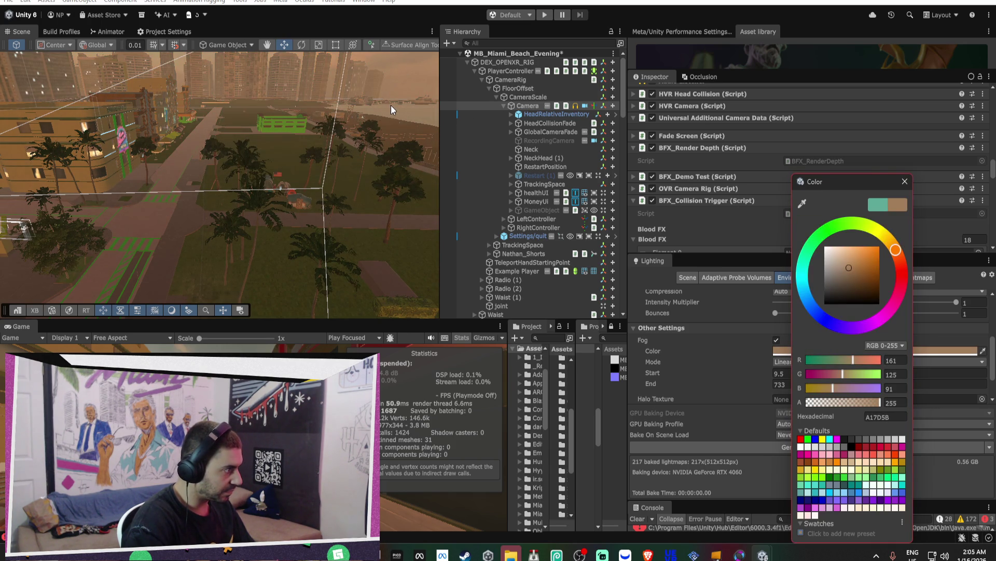
pyautogui.moveTo(381, 122)
pyautogui.mouseDown()
pyautogui.moveTo(193, 172)
pyautogui.moveTo(241, 183)
pyautogui.moveTo(320, 180)
pyautogui.mouseUp()
pyautogui.click(817, 349)
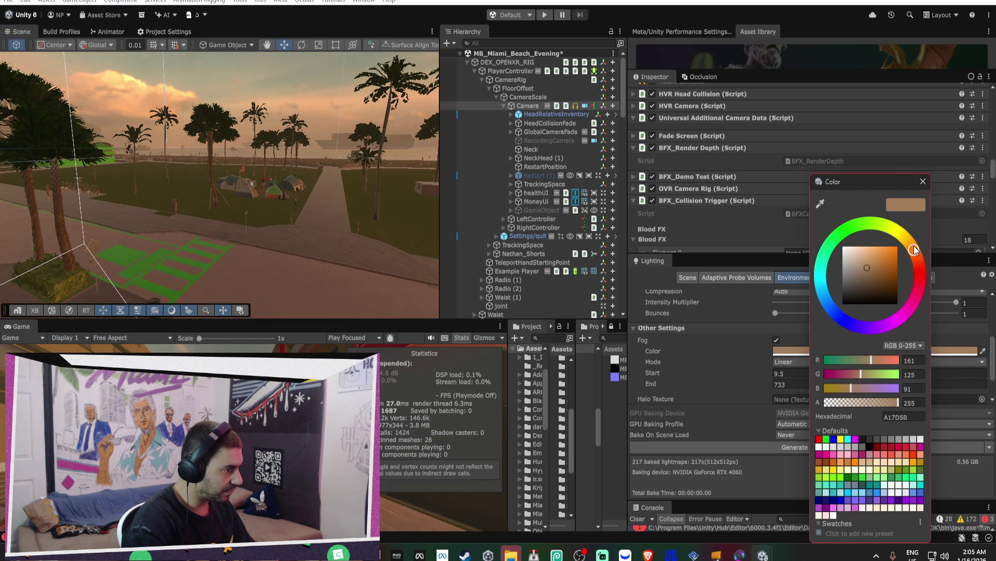
pyautogui.moveTo(913, 246); pyautogui.dragTo(914, 256)
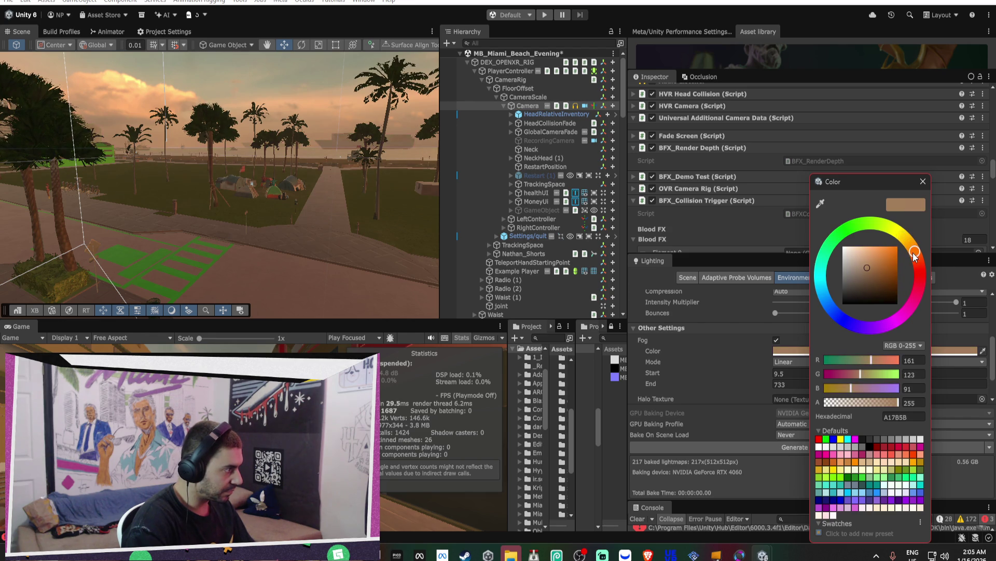
pyautogui.click(923, 182)
pyautogui.moveTo(259, 217)
pyautogui.mouseDown()
pyautogui.moveTo(240, 208)
pyautogui.moveTo(387, 218)
pyautogui.moveTo(546, 288)
pyautogui.mouseUp()
# - Set fog Start to 18.2 and End to 726.1, and nudge the colour to A1835B
pyautogui.moveTo(656, 373)
pyautogui.mouseDown()
pyautogui.moveTo(593, 368)
pyautogui.moveTo(666, 378)
pyautogui.moveTo(570, 390)
pyautogui.moveTo(683, 393)
pyautogui.moveTo(405, 395)
pyautogui.moveTo(920, 394)
pyautogui.moveTo(902, 395)
pyautogui.mouseUp()
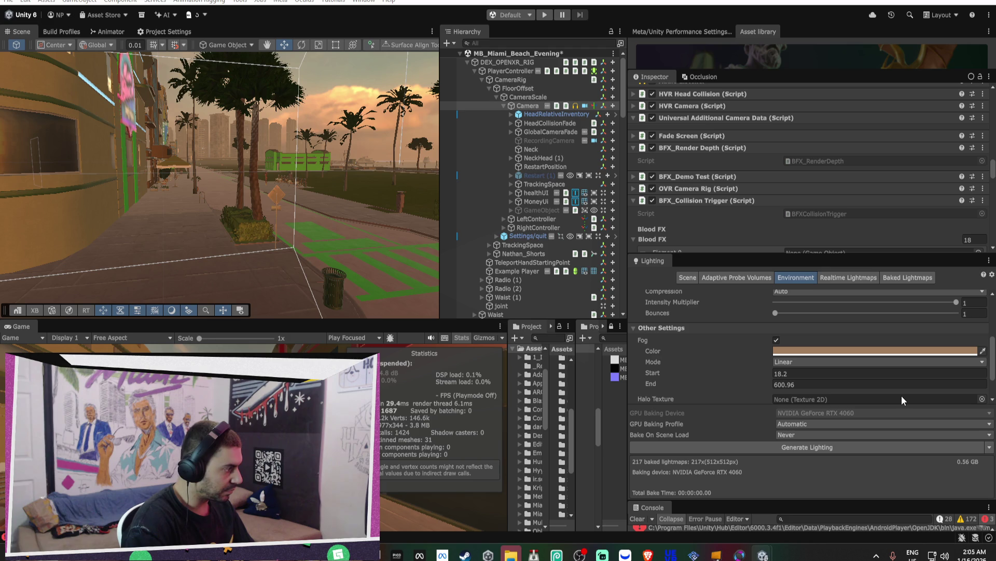
pyautogui.moveTo(655, 384)
pyautogui.mouseDown()
pyautogui.moveTo(493, 395)
pyautogui.moveTo(561, 403)
pyautogui.mouseUp()
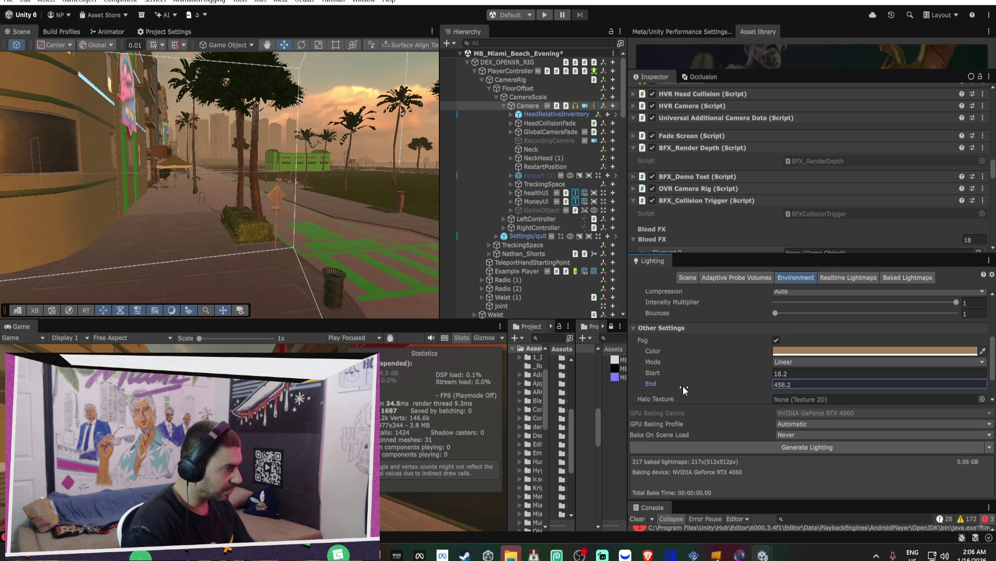
pyautogui.moveTo(665, 385); pyautogui.dragTo(736, 401)
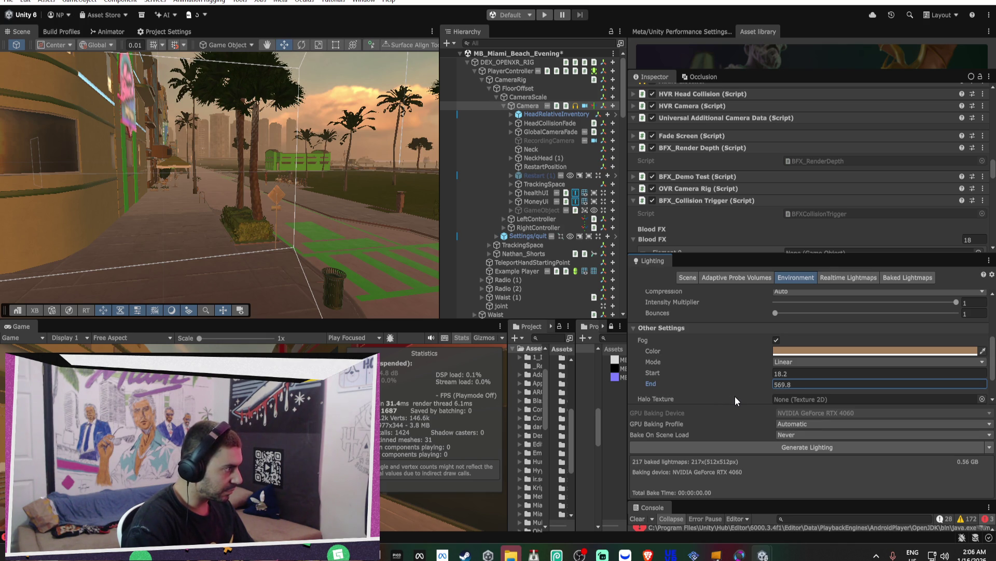
pyautogui.moveTo(735, 397); pyautogui.dragTo(845, 407)
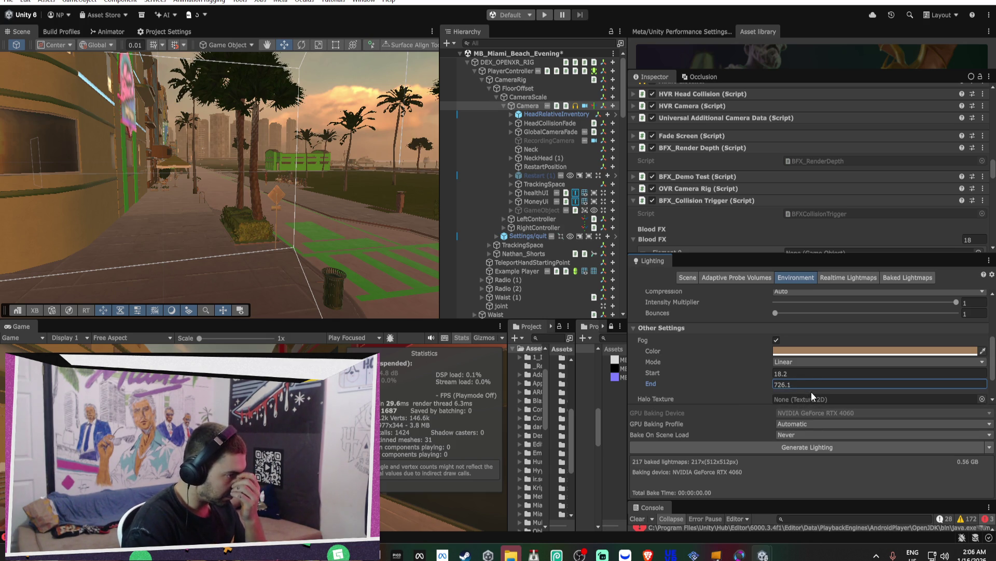
pyautogui.click(816, 351)
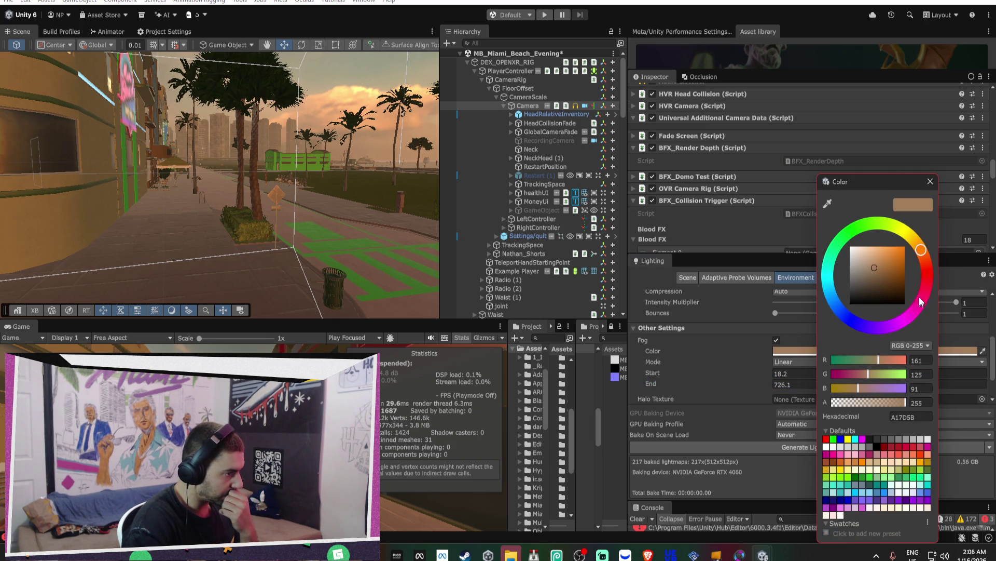
pyautogui.moveTo(922, 250); pyautogui.dragTo(919, 246)
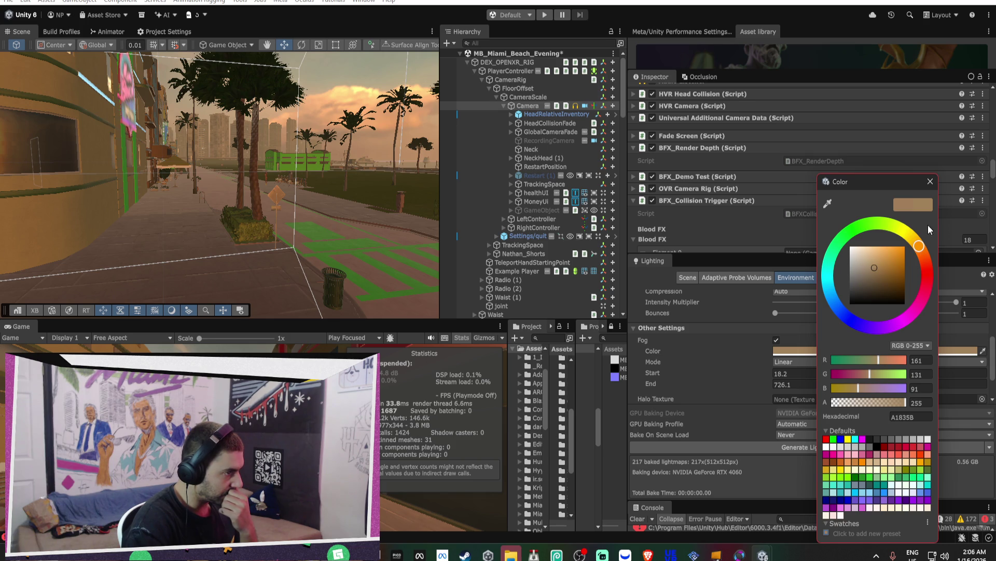
pyautogui.click(930, 178)
pyautogui.moveTo(764, 255); pyautogui.dragTo(764, 343)
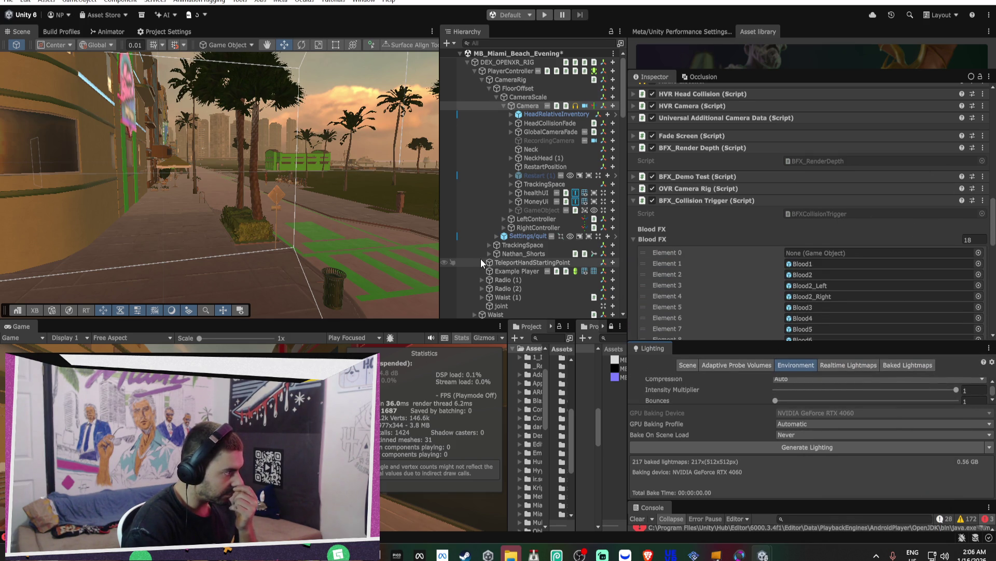
# - Scrub the camera's Far clipping plane from 95.5 up to 663.1, leaving Near at 0.15
pyautogui.moveTo(388, 157); pyautogui.dragTo(312, 198)
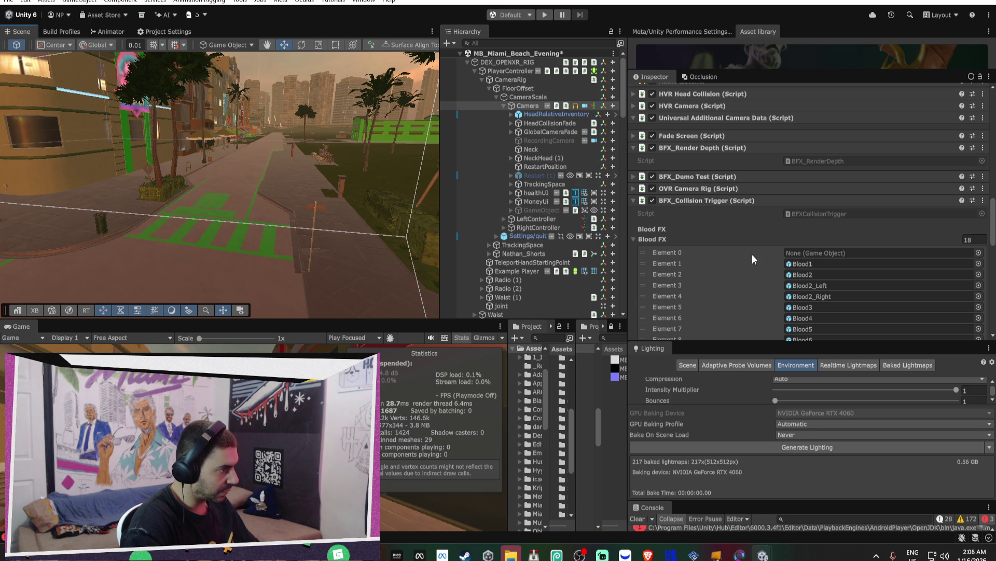
pyautogui.scroll(10, 712, 182)
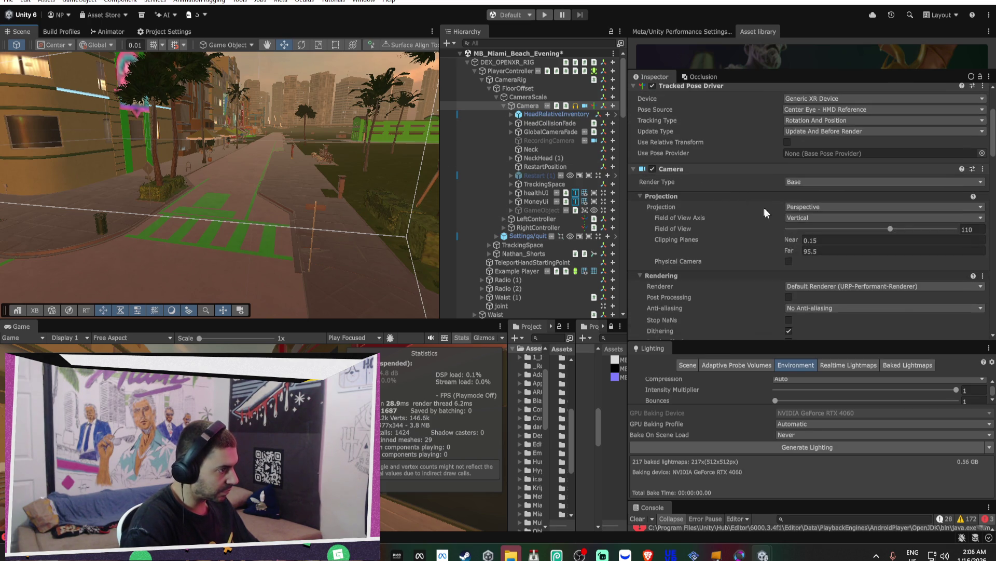
pyautogui.moveTo(793, 250)
pyautogui.mouseDown()
pyautogui.moveTo(975, 251)
pyautogui.moveTo(229, 251)
pyautogui.mouseUp()
pyautogui.moveTo(322, 257)
pyautogui.mouseDown()
pyautogui.moveTo(211, 265)
pyautogui.moveTo(404, 269)
pyautogui.moveTo(31, 277)
pyautogui.mouseUp()
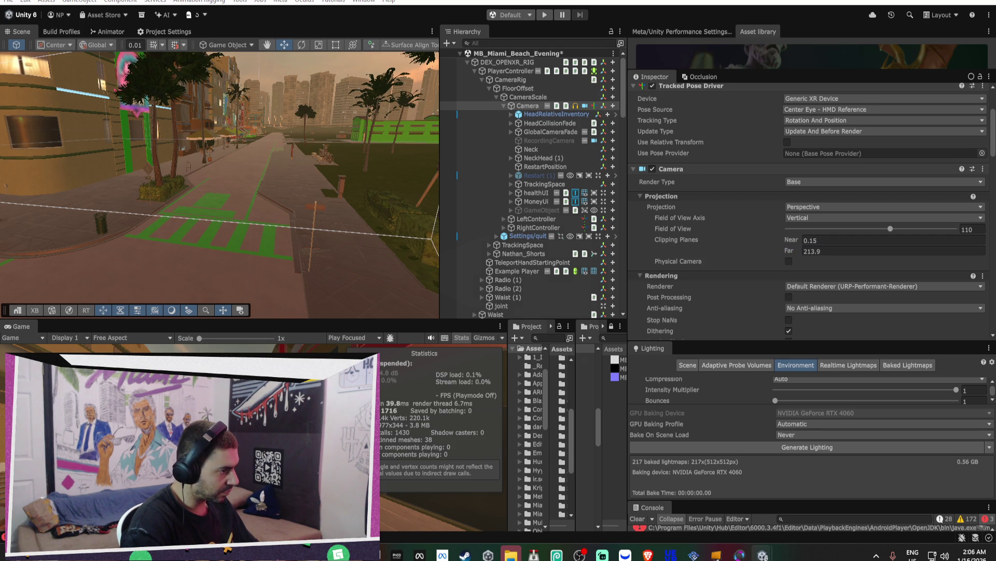
pyautogui.moveTo(787, 250)
pyautogui.mouseDown()
pyautogui.moveTo(429, 264)
pyautogui.moveTo(548, 276)
pyautogui.moveTo(948, 285)
pyautogui.moveTo(70, 294)
pyautogui.moveTo(931, 285)
pyautogui.moveTo(807, 284)
pyautogui.mouseUp()
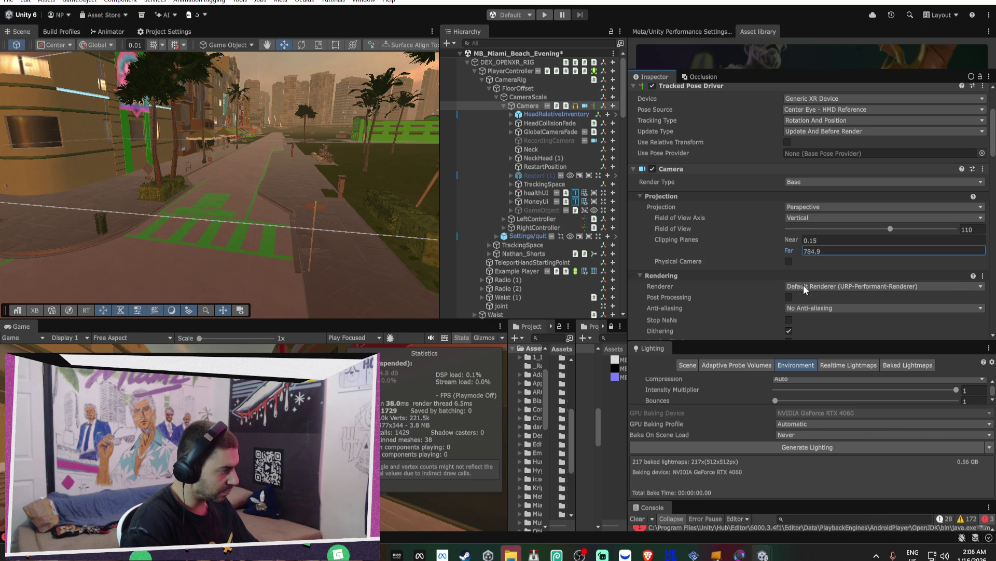
pyautogui.moveTo(578, 286); pyautogui.dragTo(421, 280)
pyautogui.moveTo(338, 281)
pyautogui.mouseDown()
pyautogui.moveTo(297, 283)
pyautogui.moveTo(507, 289)
pyautogui.mouseUp()
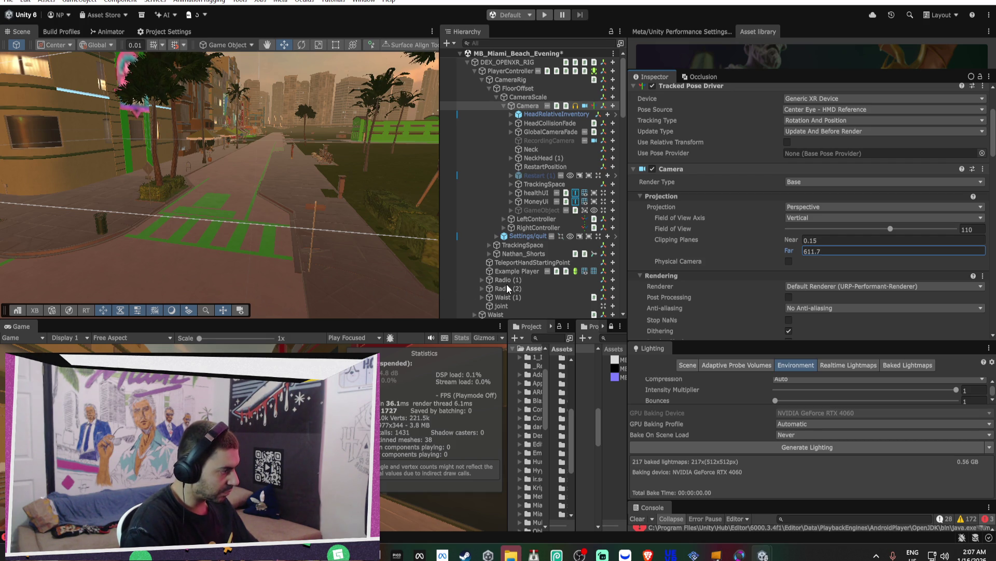
pyautogui.moveTo(602, 286); pyautogui.dragTo(600, 286)
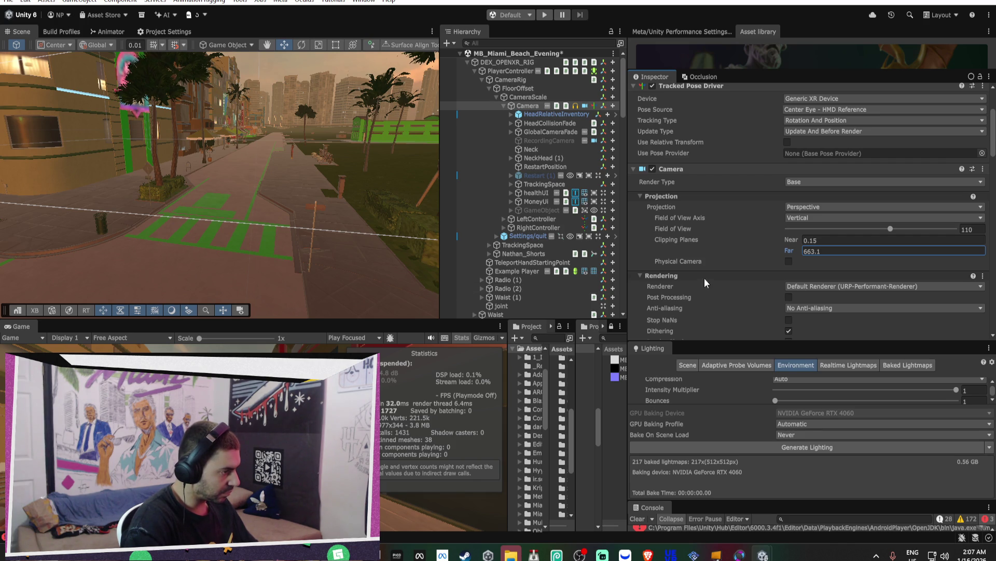
pyautogui.scroll(-3, 767, 251)
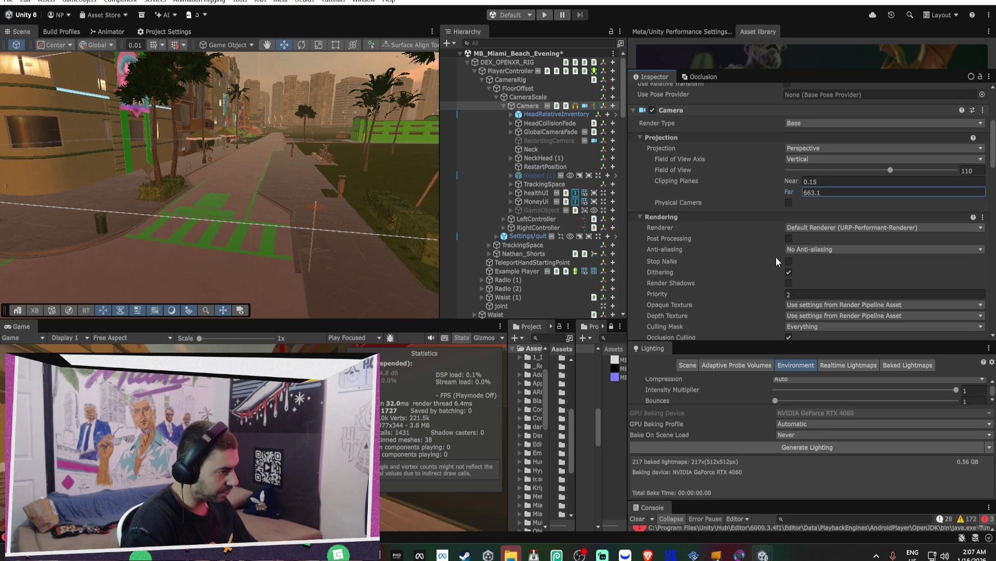
# - Enable Post Processing on the player Camera and show the Assets/VRMPAssets/Settings folder
pyautogui.click(789, 239)
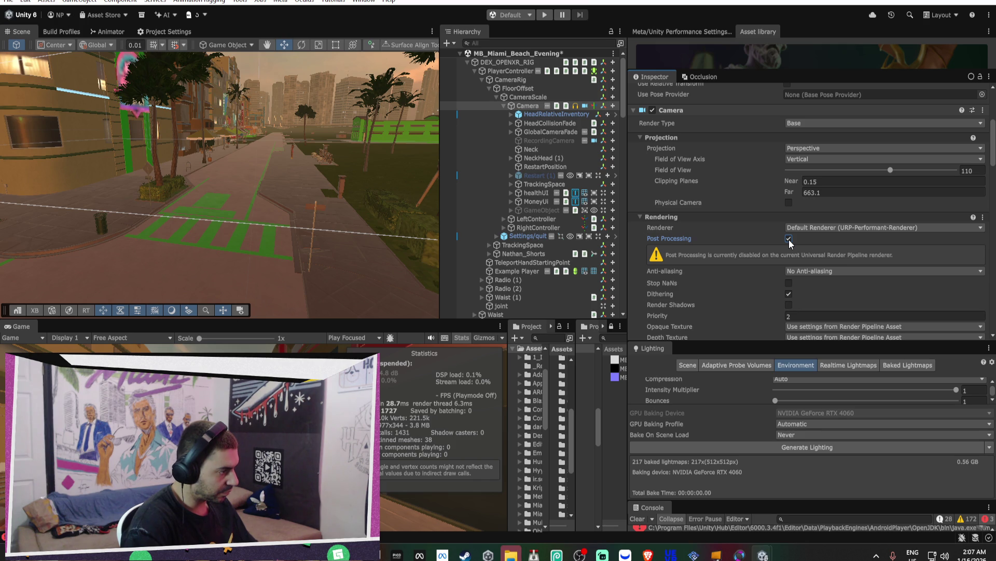
pyautogui.moveTo(508, 460); pyautogui.dragTo(392, 457)
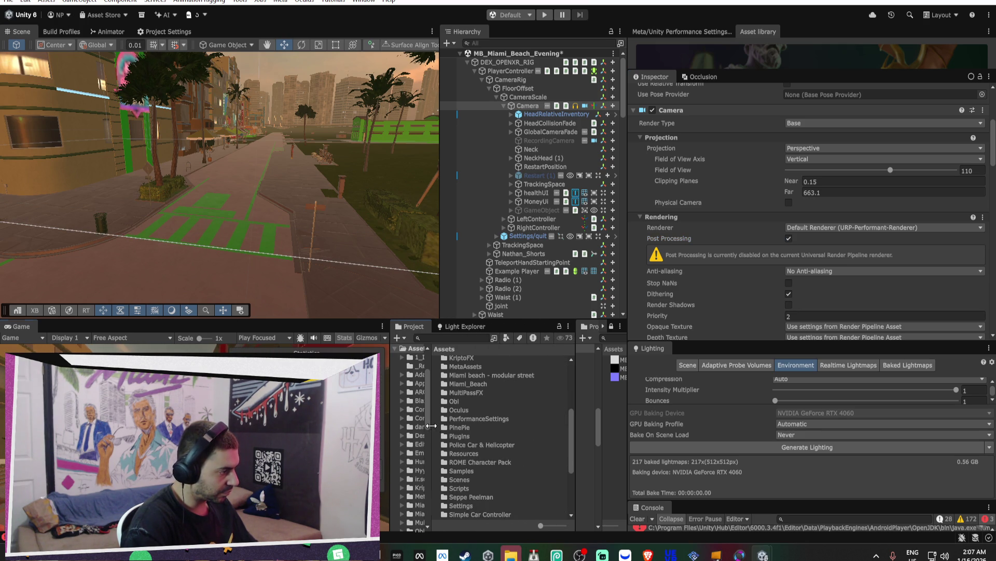
pyautogui.moveTo(435, 425); pyautogui.dragTo(525, 426)
pyautogui.scroll(-5, 487, 428)
pyautogui.scroll(-5, 487, 427)
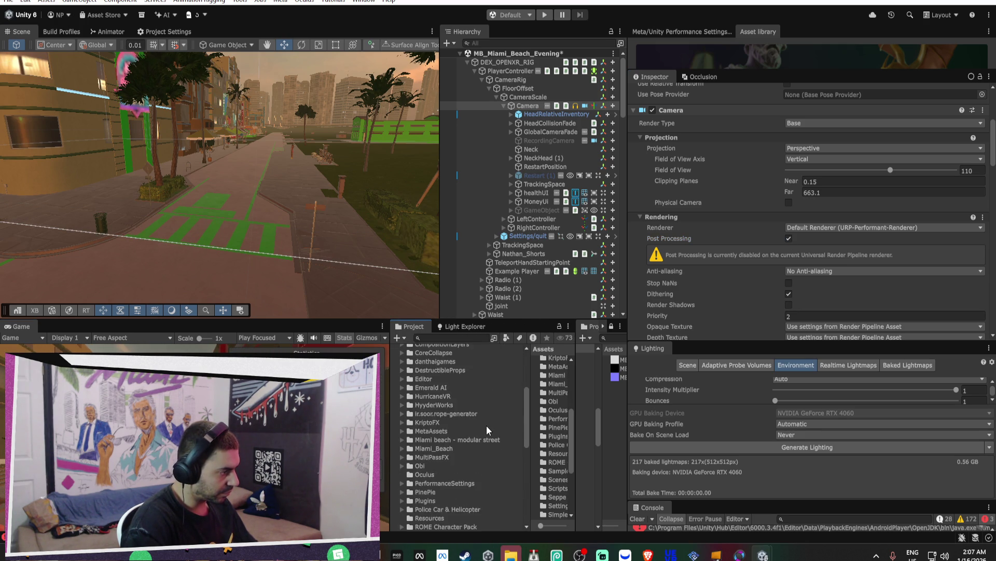
pyautogui.scroll(-3, 466, 467)
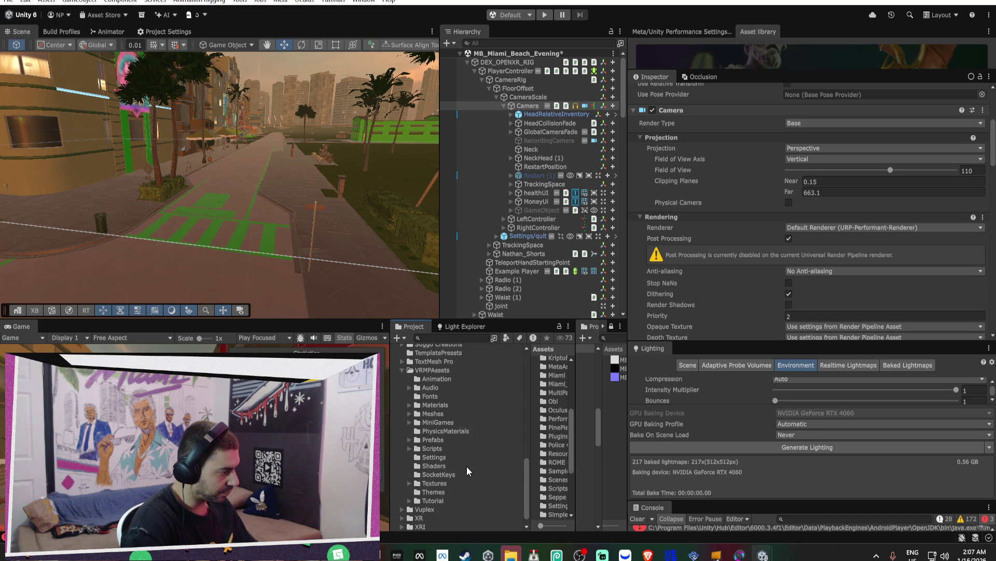
pyautogui.click(434, 456)
# - Enable Post-processing in the URP-Performant renderer, which uses PostProcessData
pyautogui.click(560, 369)
pyautogui.click(556, 380)
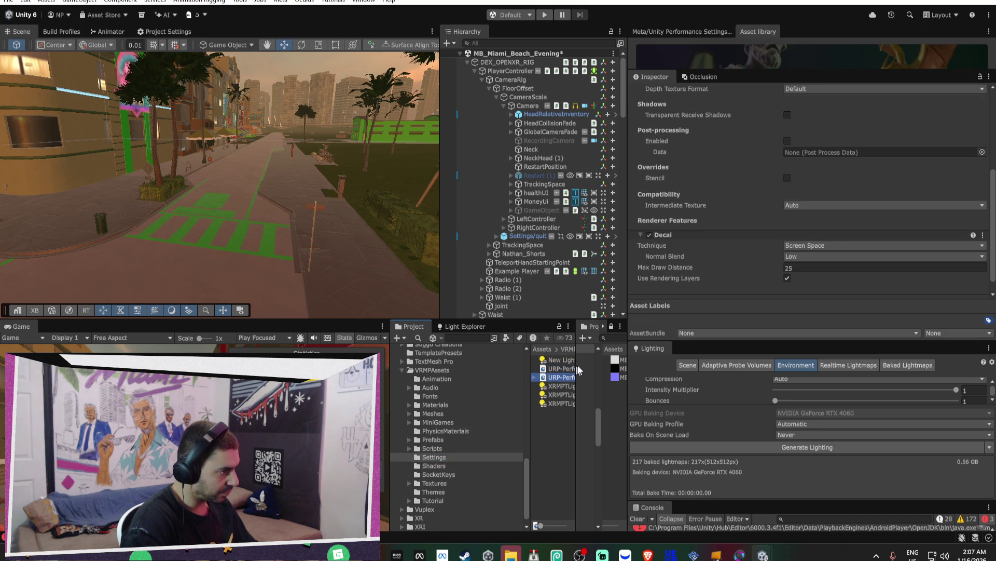
pyautogui.scroll(3, 770, 175)
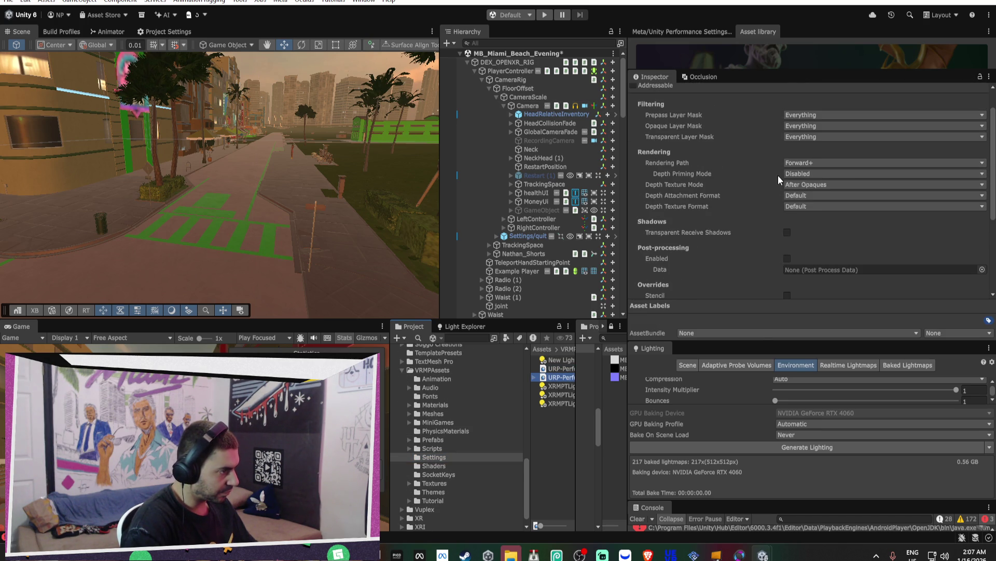
pyautogui.scroll(3, 865, 260)
pyautogui.scroll(-1, 865, 260)
pyautogui.click(787, 258)
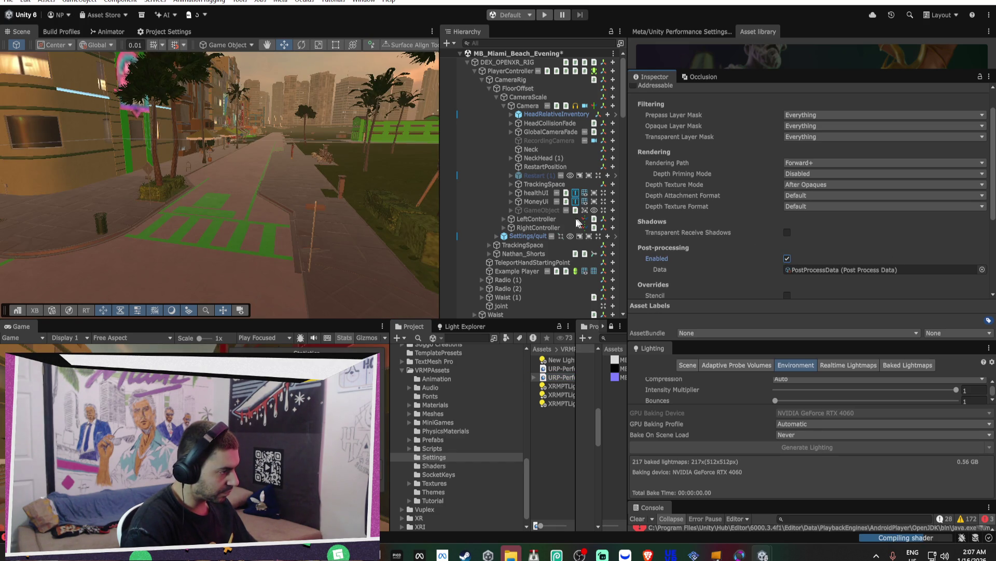
# - In Quality > Level of Detail, set LOD Group Bias to 0.2 and Mesh LOD Threshold to 3
pyautogui.click(173, 31)
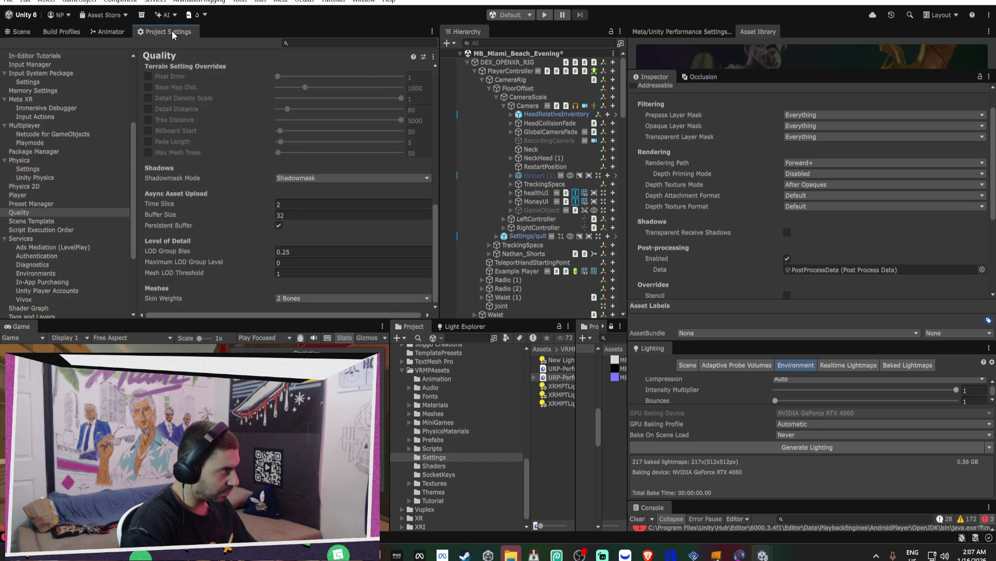
pyautogui.scroll(10, 200, 114)
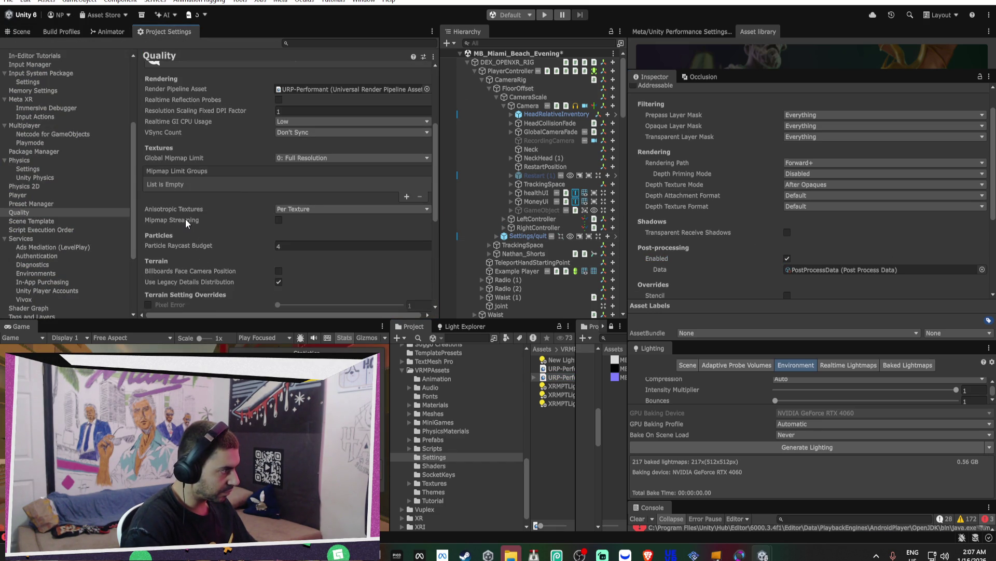
pyautogui.scroll(3, 185, 219)
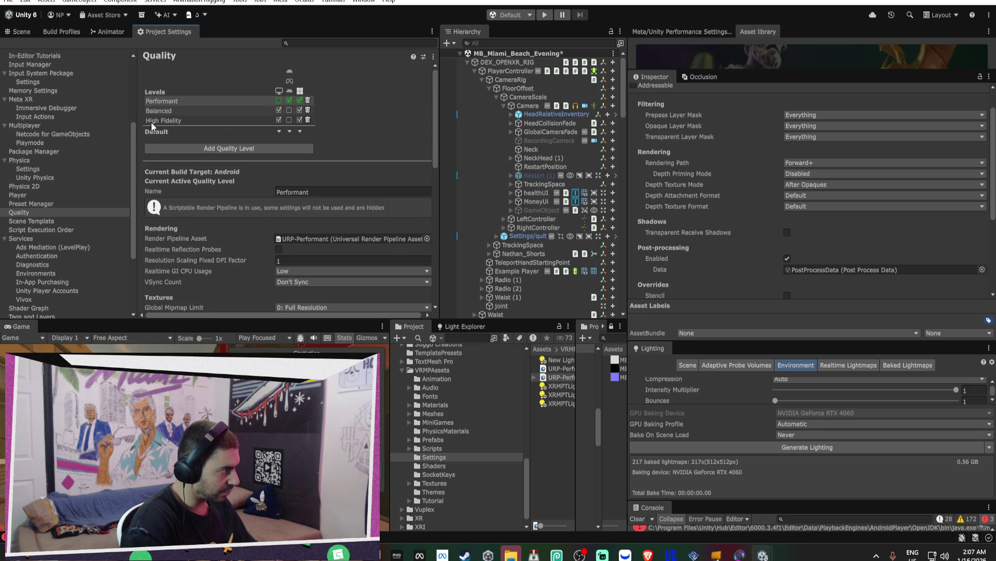
pyautogui.scroll(2, 56, 126)
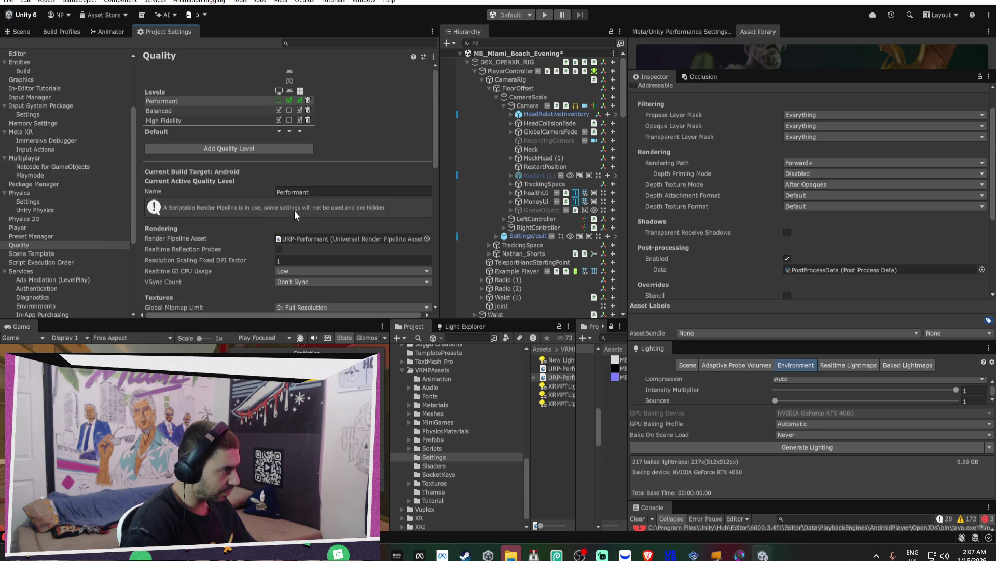
pyautogui.scroll(-10, 294, 213)
pyautogui.click(302, 248)
pyautogui.press('BackSpace')
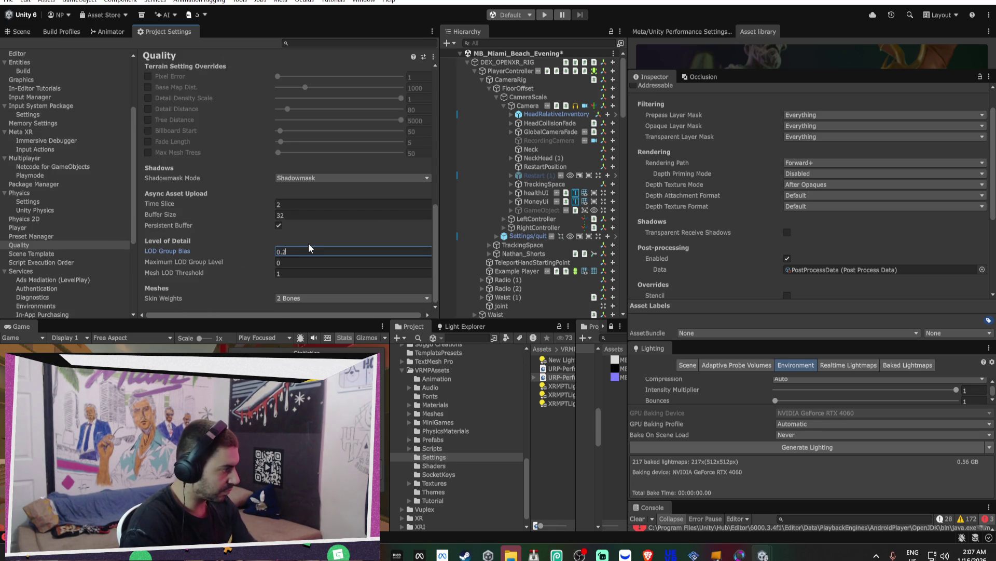
pyautogui.doubleClick(303, 250)
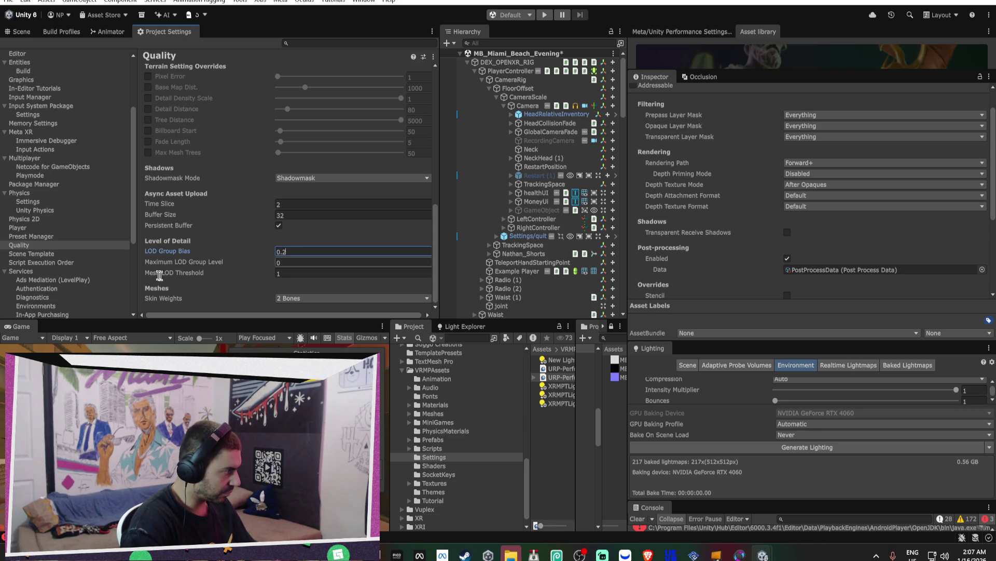
pyautogui.moveTo(150, 279)
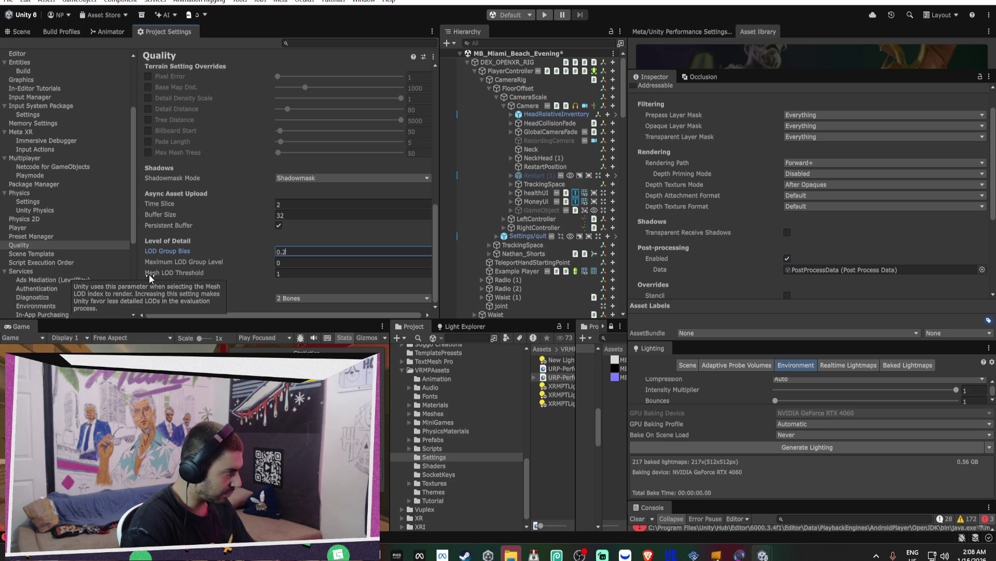
pyautogui.click(313, 275)
pyautogui.write('3')
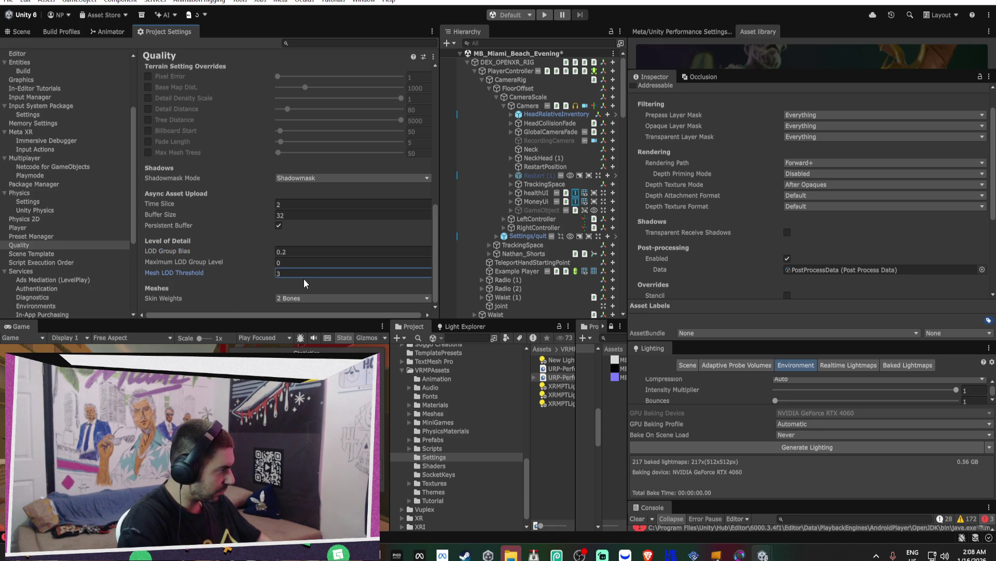